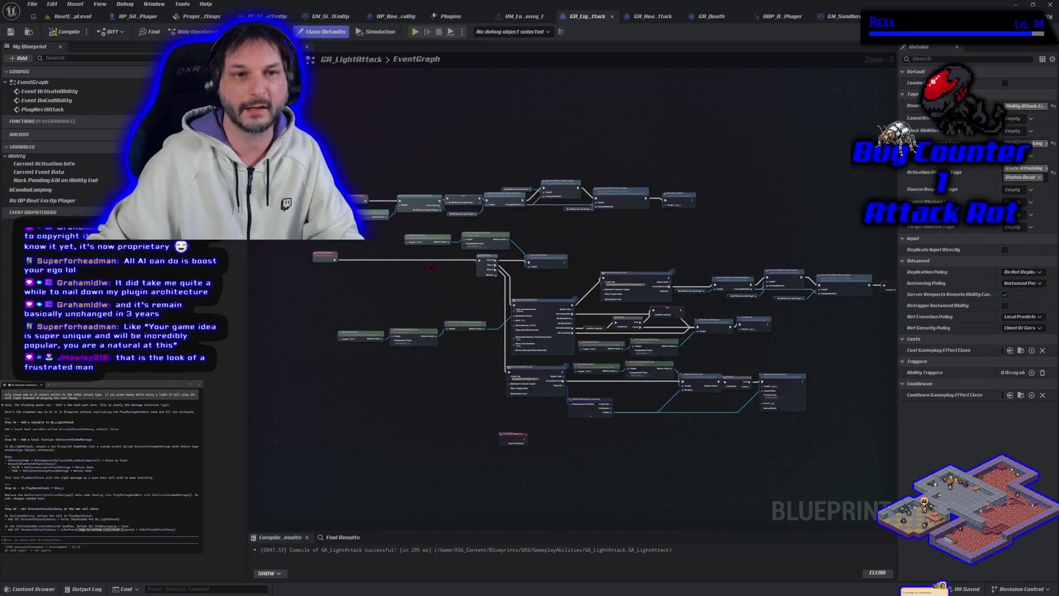
Start a play-in-editor session to try out the sword-wielding character.
key(alt+p)
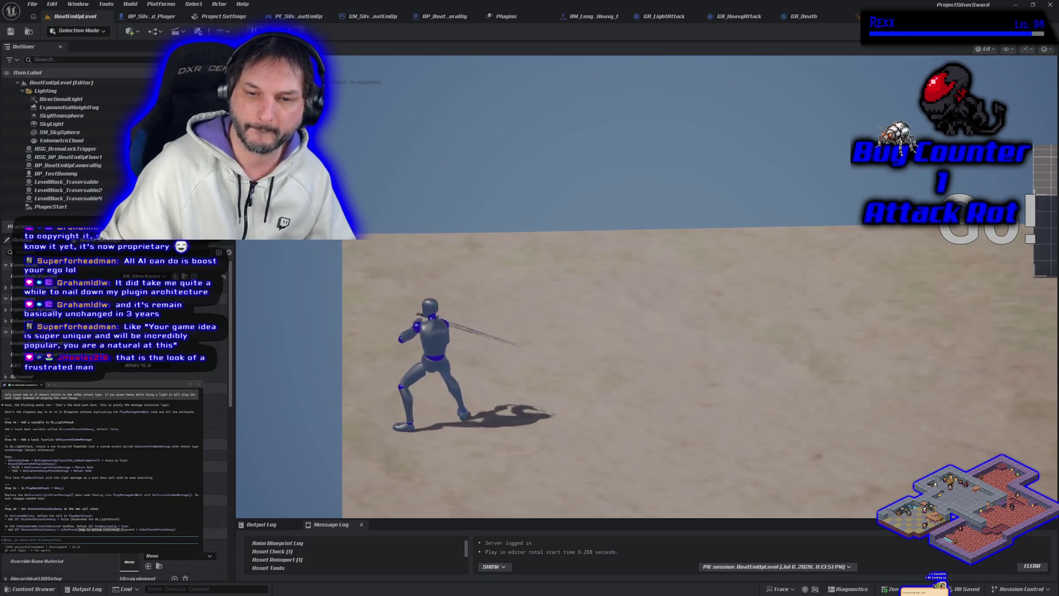
Stop the play test and return to the GA_LightAttack event graph.
key(Escape)
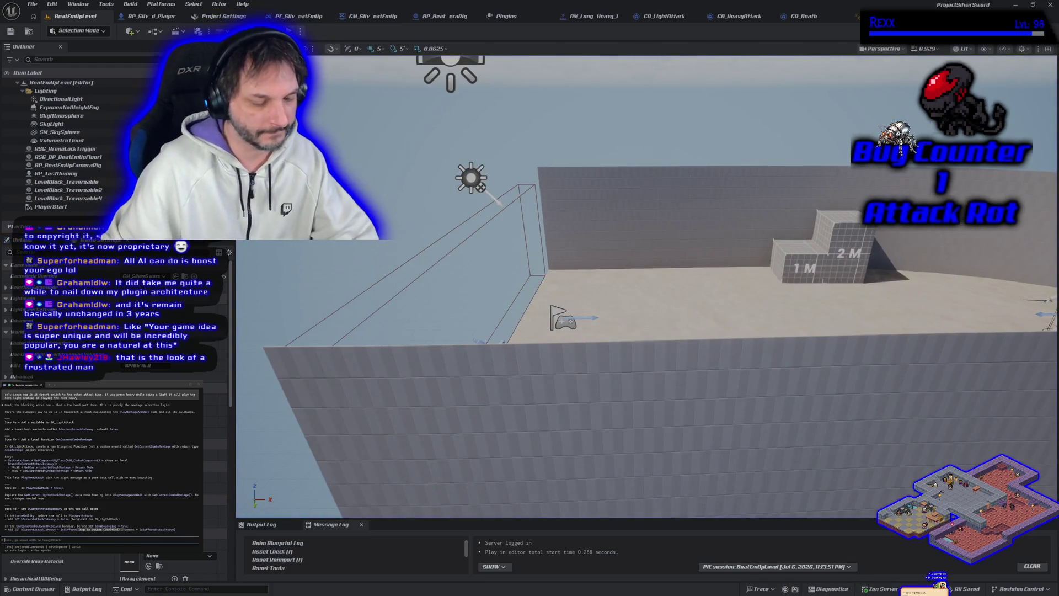
mouse_move(568, 246)
mouse_down()
mouse_move(593, 198)
mouse_move(573, 218)
mouse_move(574, 237)
mouse_move(580, 218)
mouse_move(596, 216)
mouse_move(590, 232)
mouse_move(574, 238)
mouse_up()
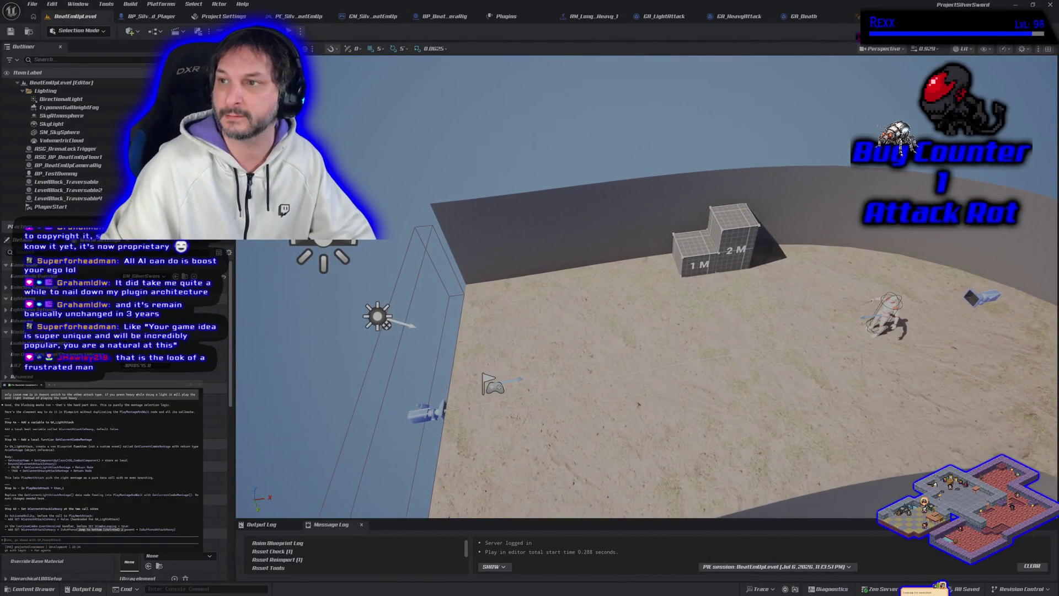
click(663, 17)
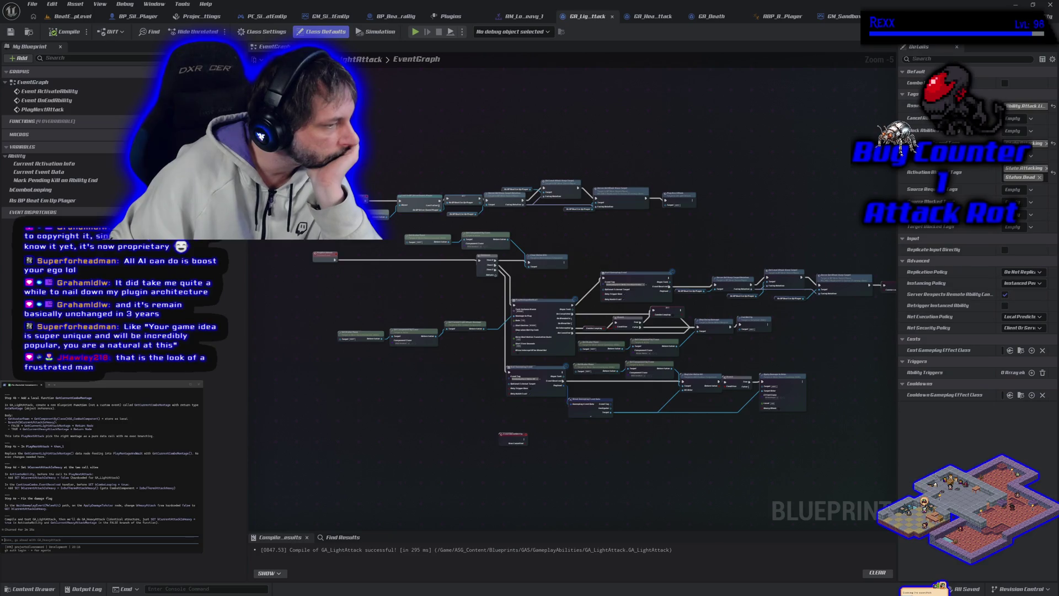
scroll(102, 464, up, 3)
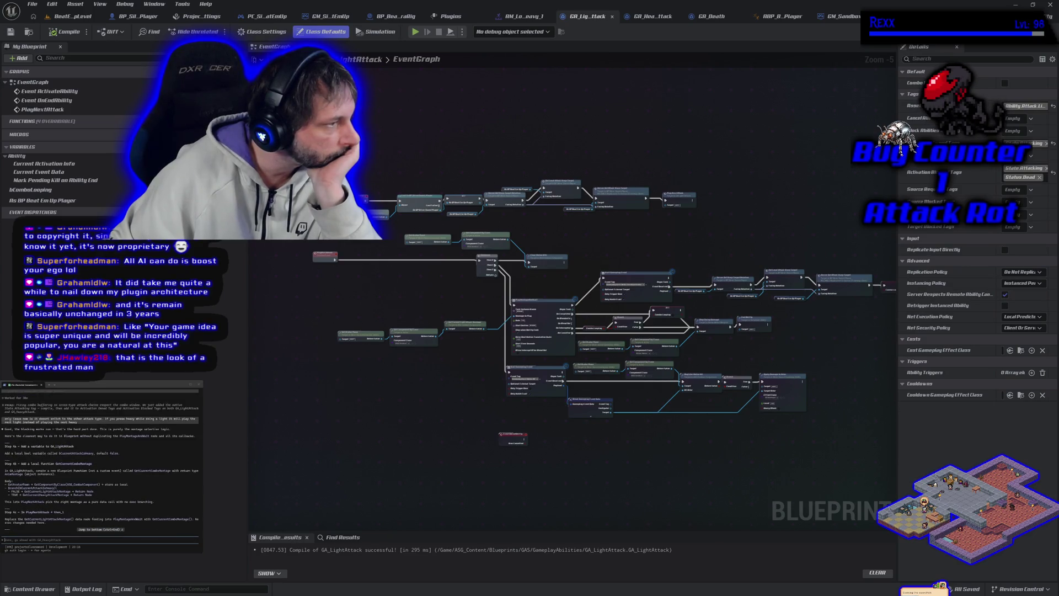
scroll(102, 463, down, 1)
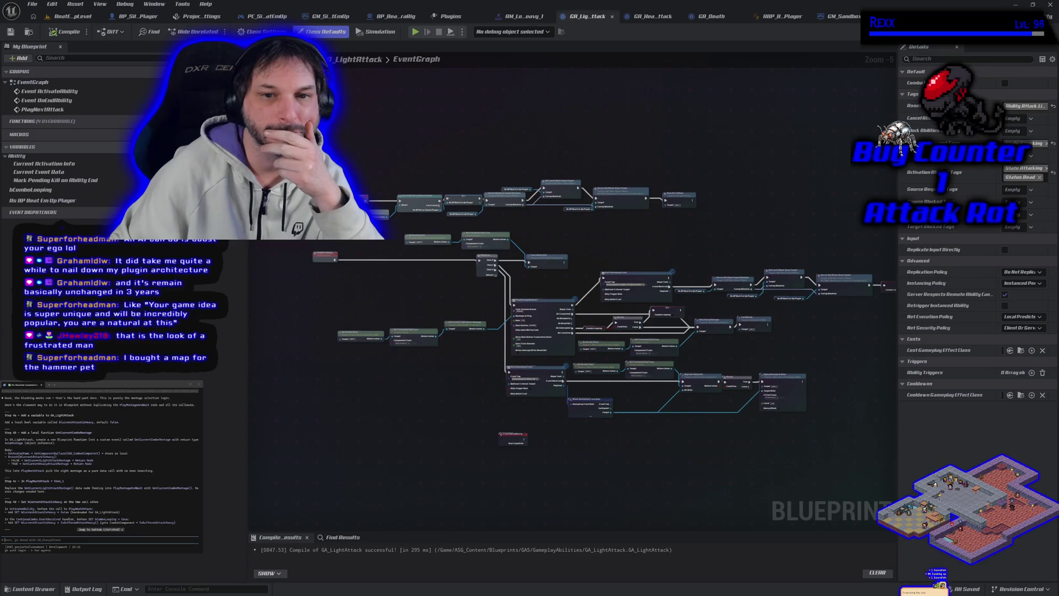
click(238, 147)
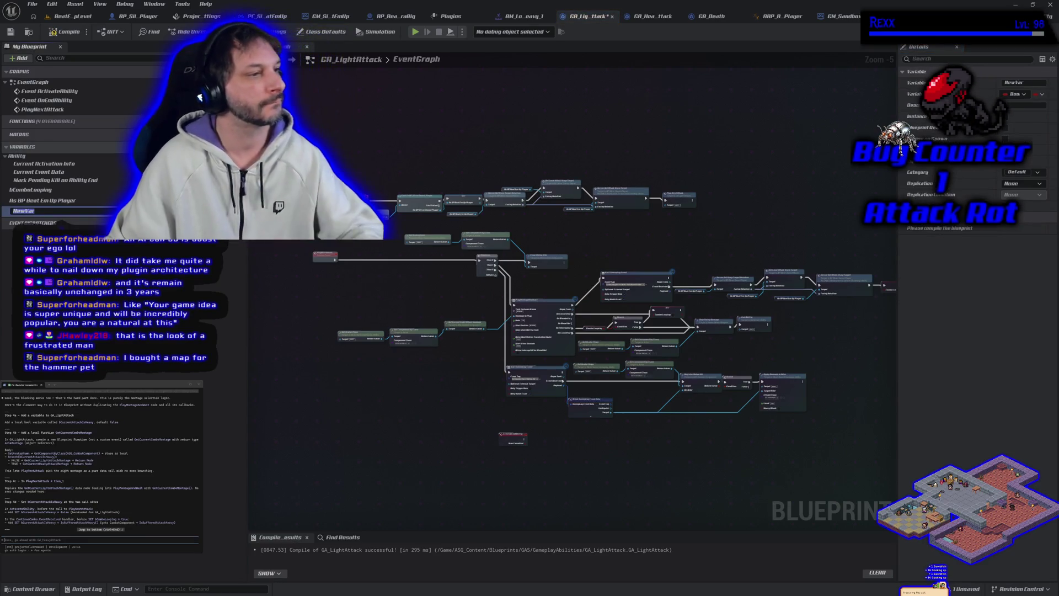
text(b)
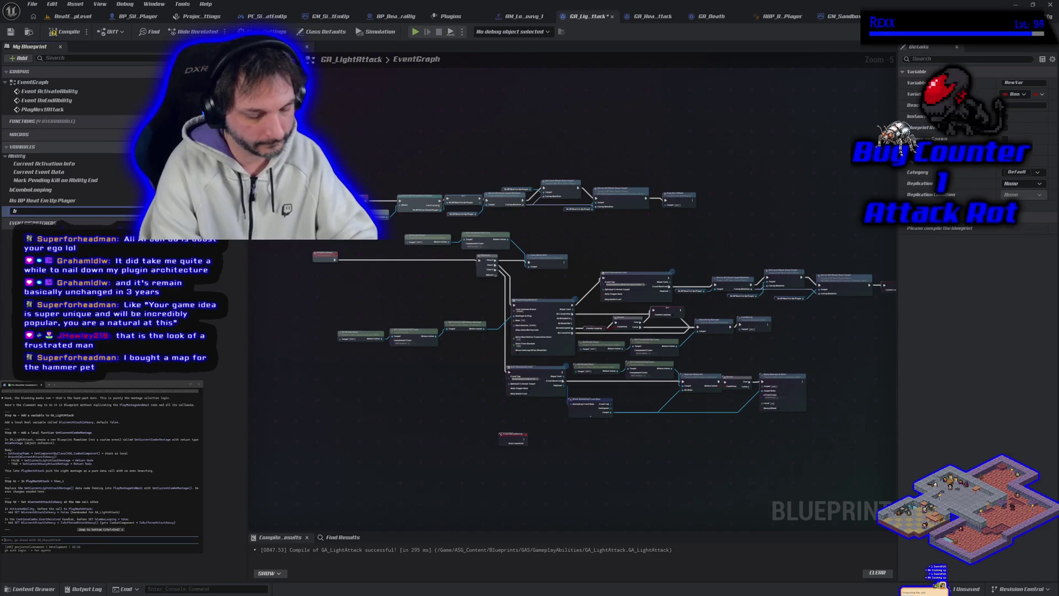
text(Curren)
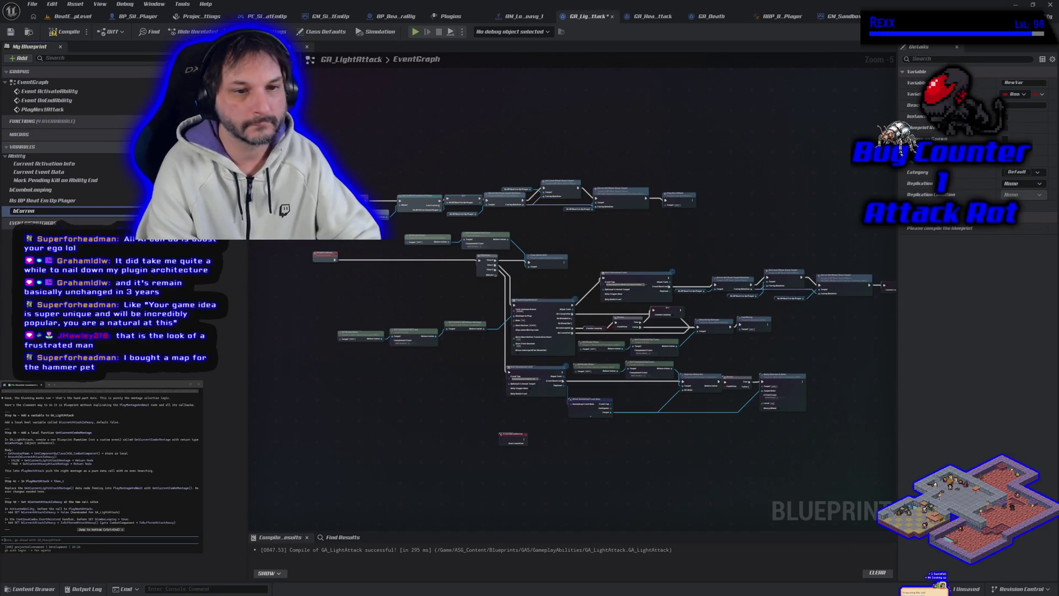
text(tAttack)
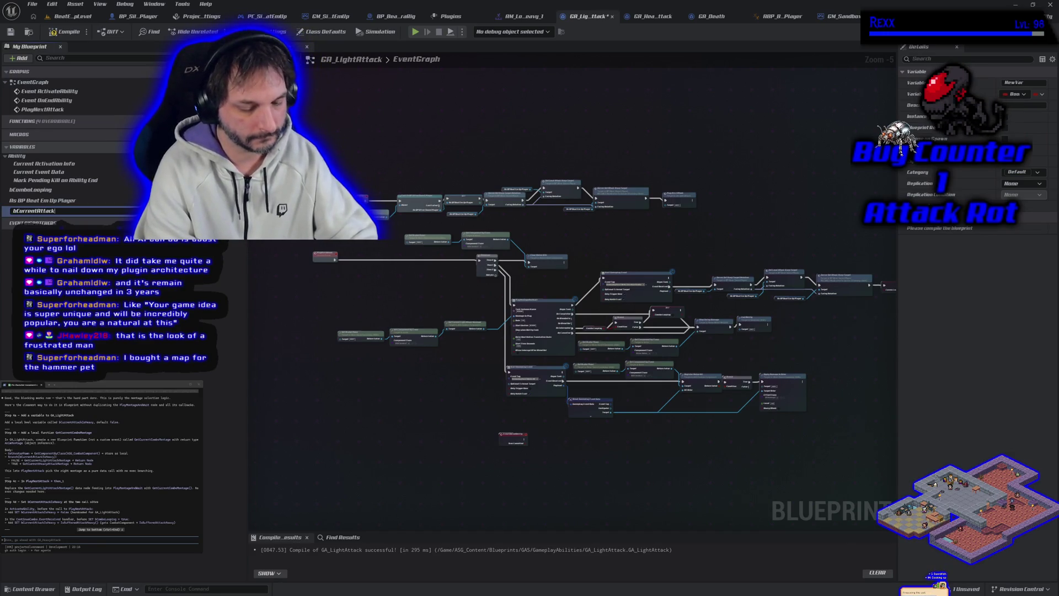
text(IsHeavy)
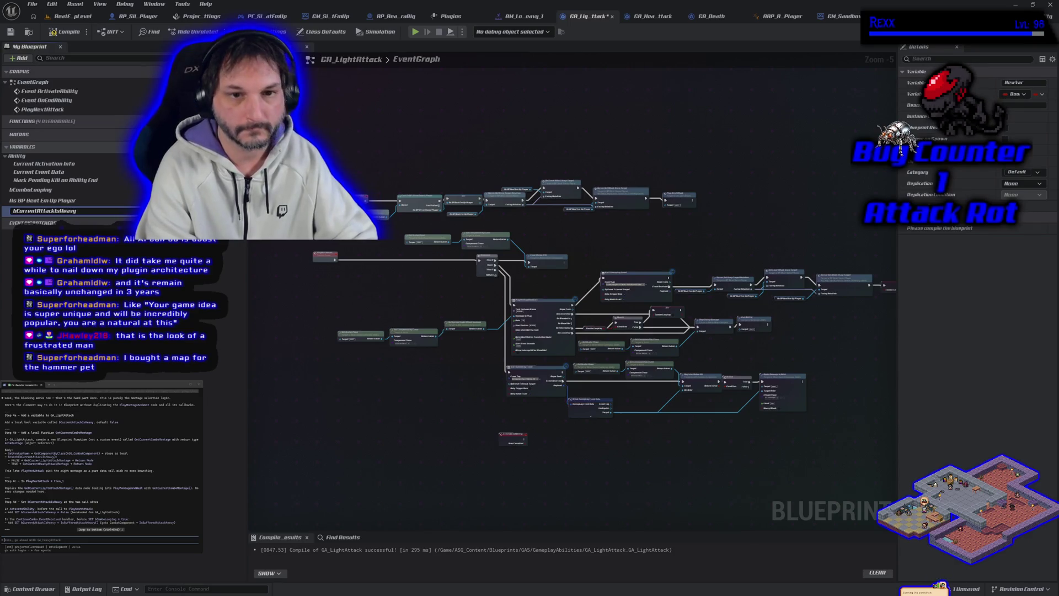
key(Return)
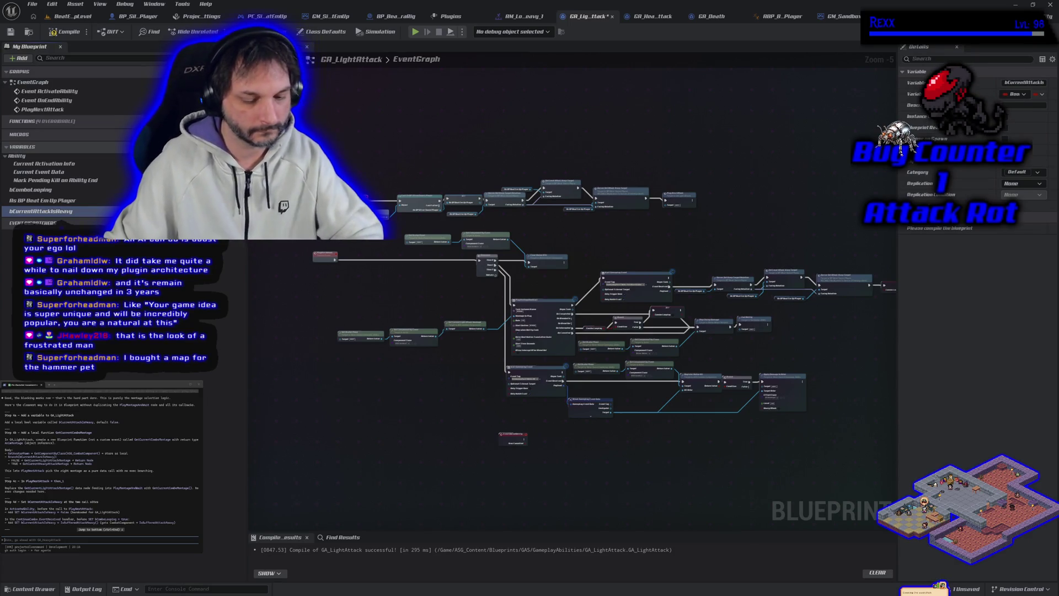
key(F7)
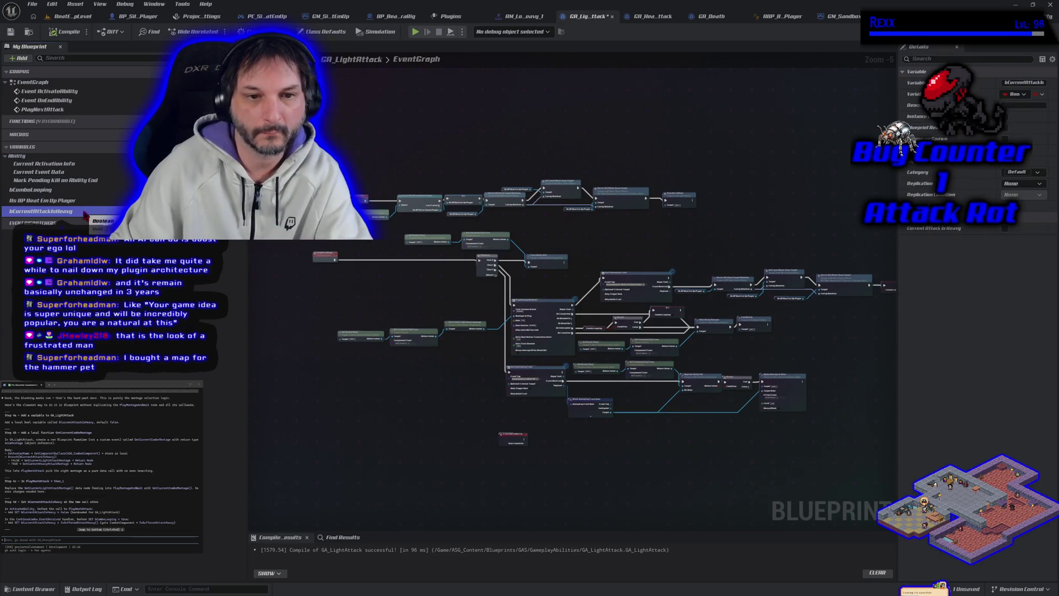
right_click(85, 212)
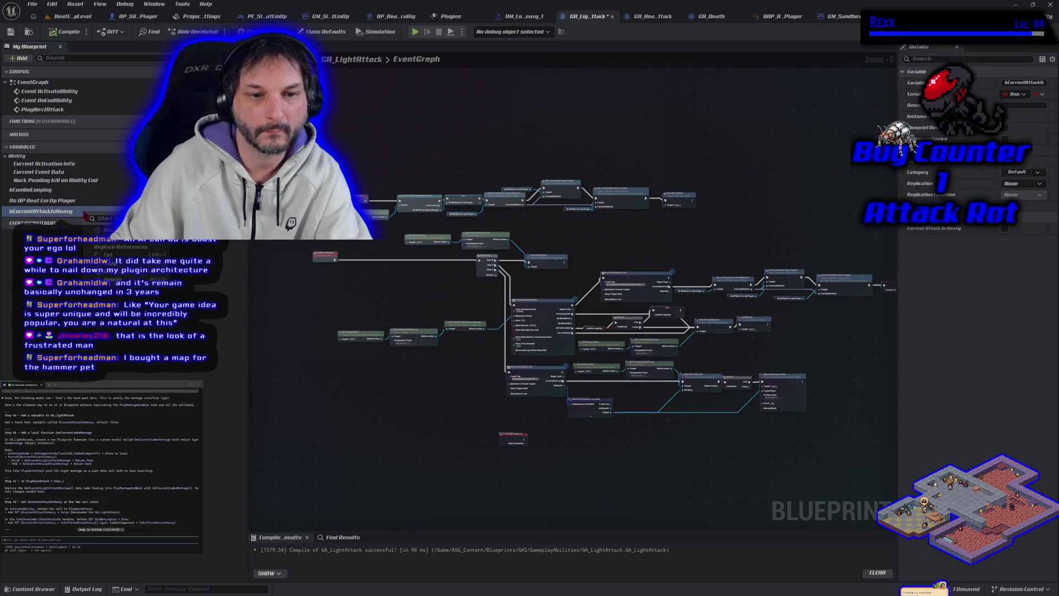
key(Delete)
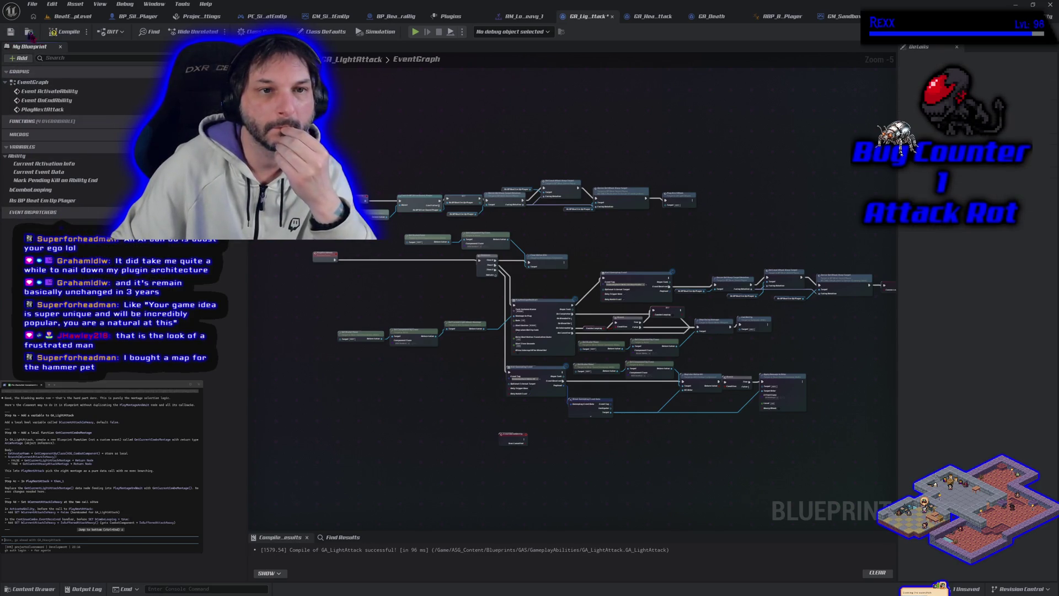
click(65, 31)
click(10, 31)
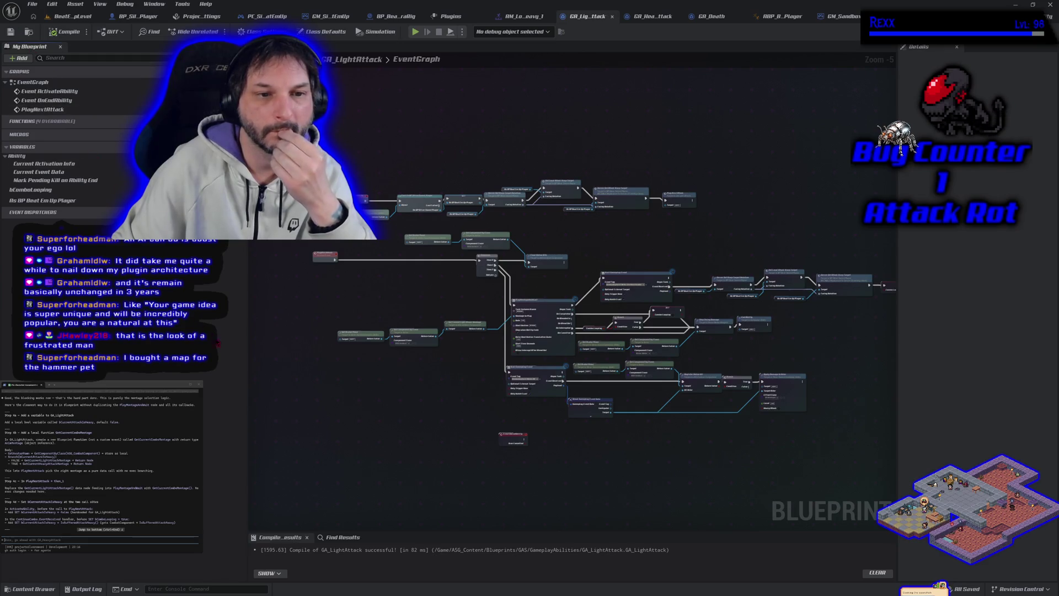
right_click(301, 334)
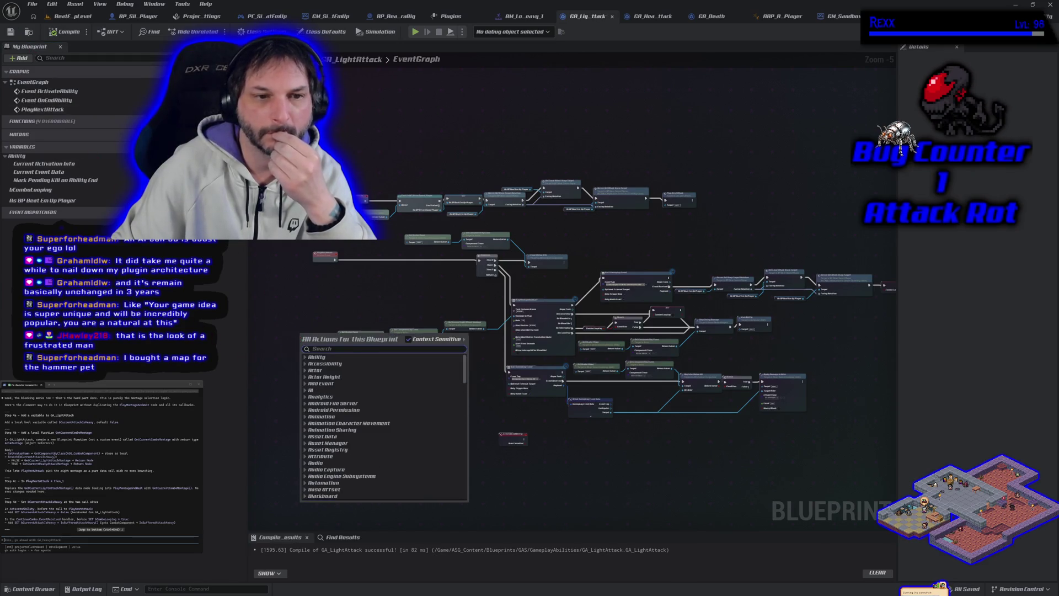
key(Escape)
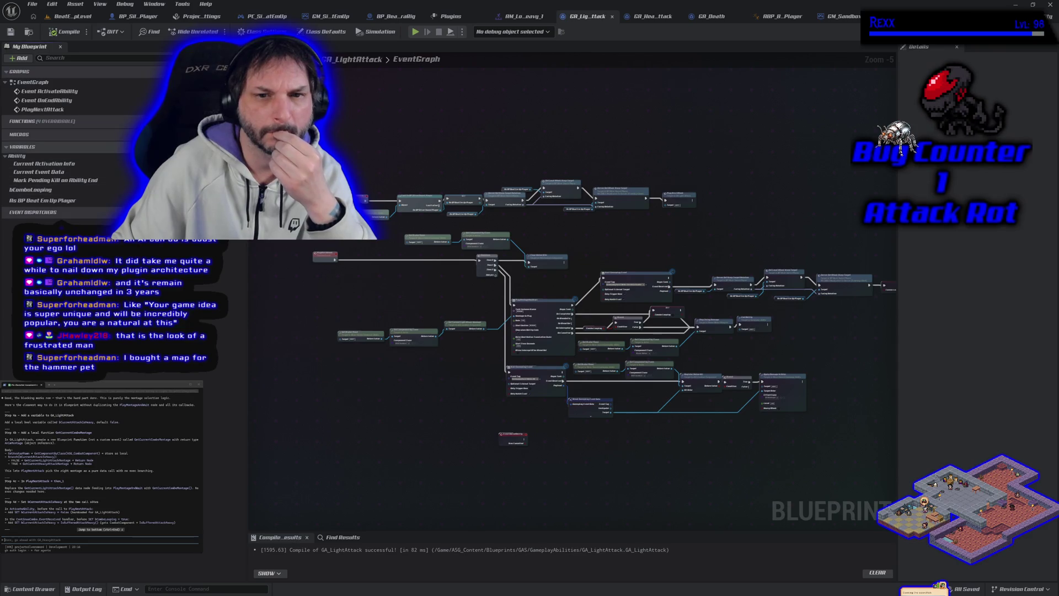
click(240, 147)
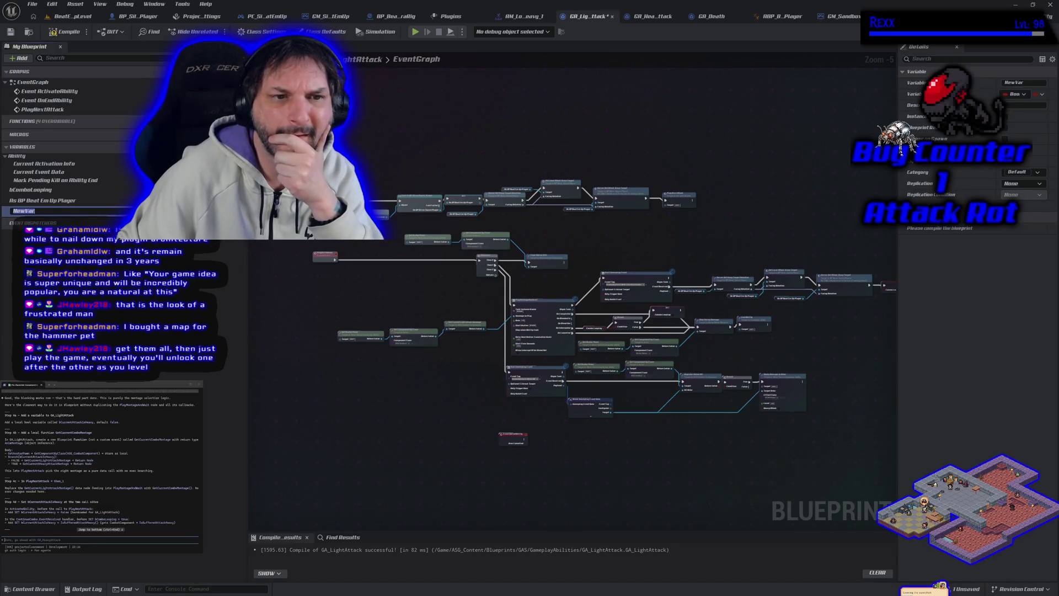
key(Return)
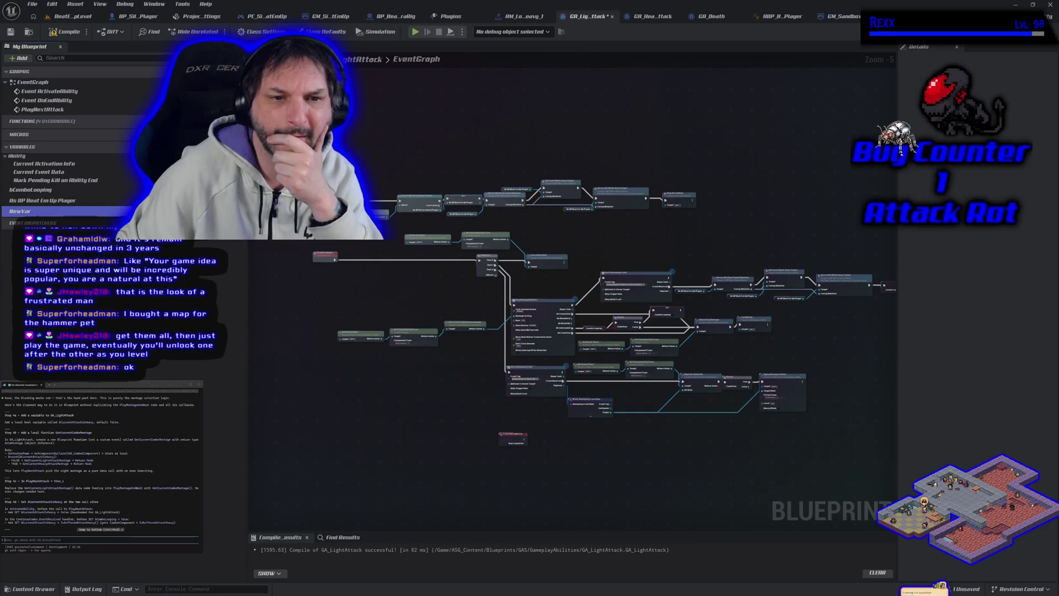
key(Delete)
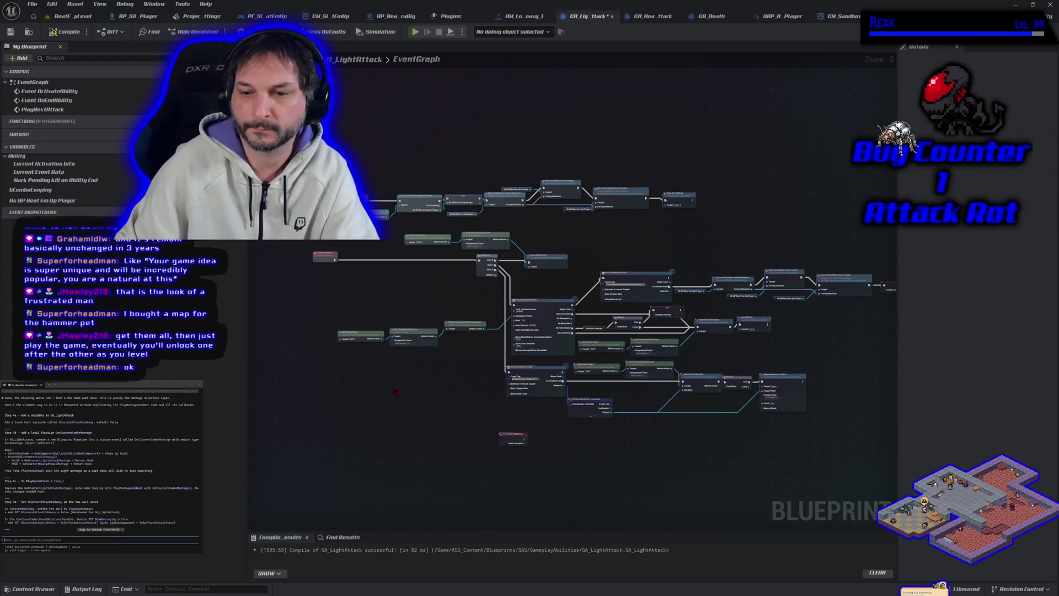
Add a new Boolean variable named bCurrentAttackIsHeavy to GA_LightAttack.
scroll(395, 392, up, 3)
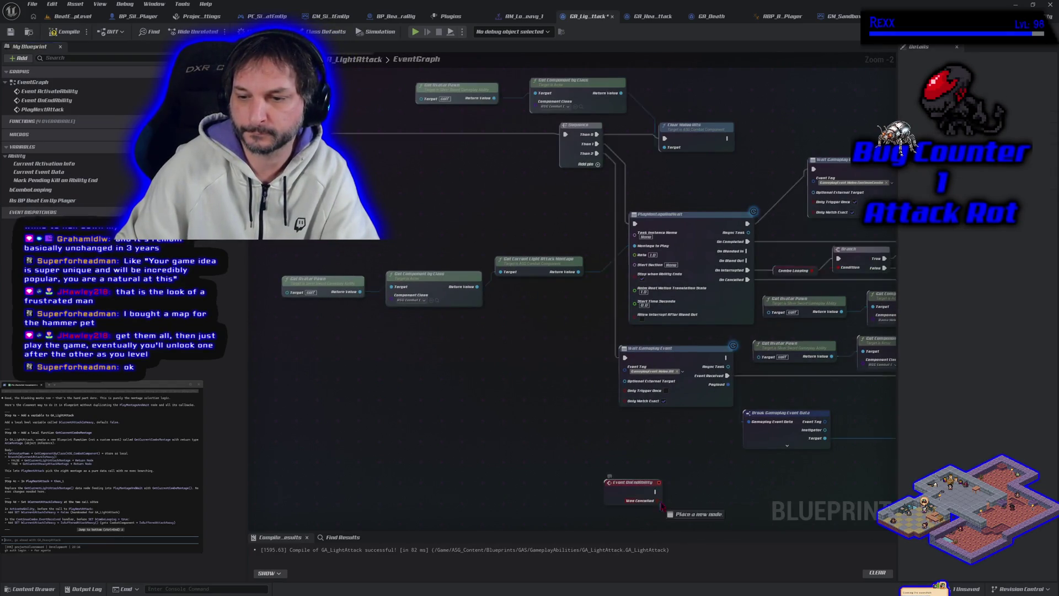
drag(658, 500, 682, 498)
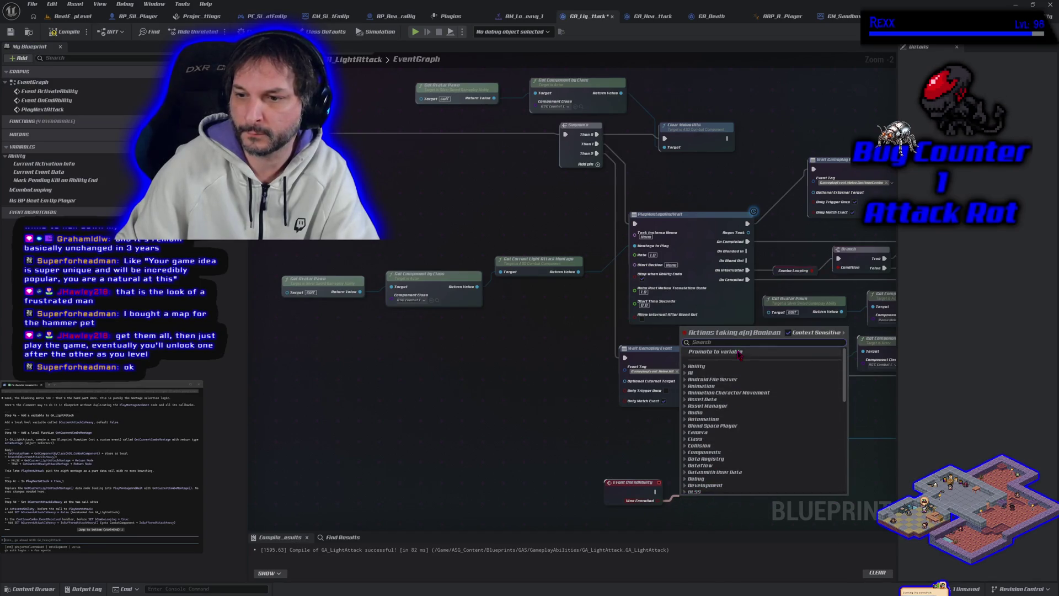
key(Escape)
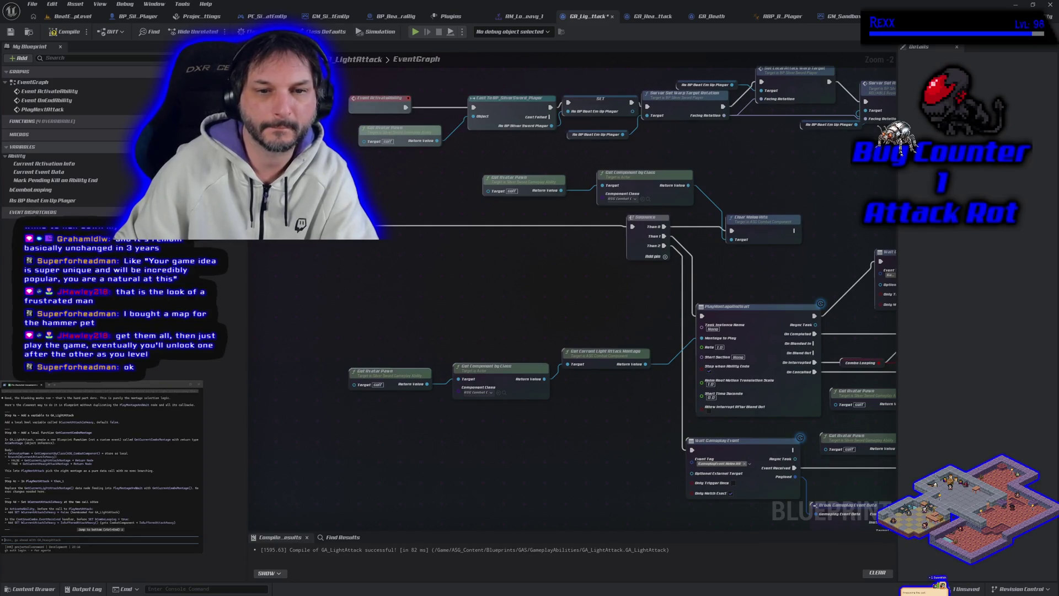
click(238, 146)
text(bCurrentAtta)
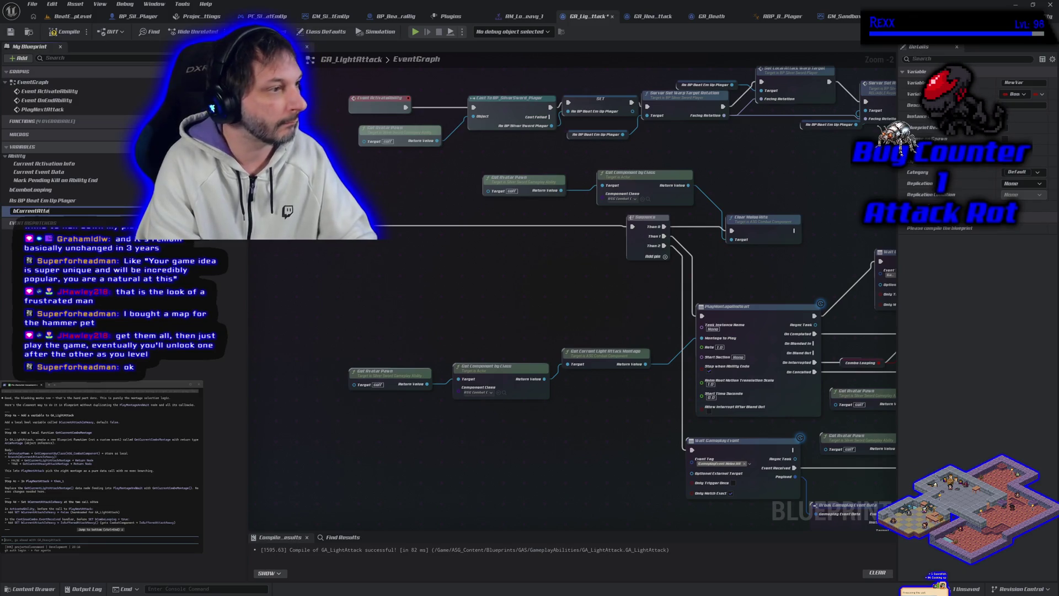
text(ckIsHeavy)
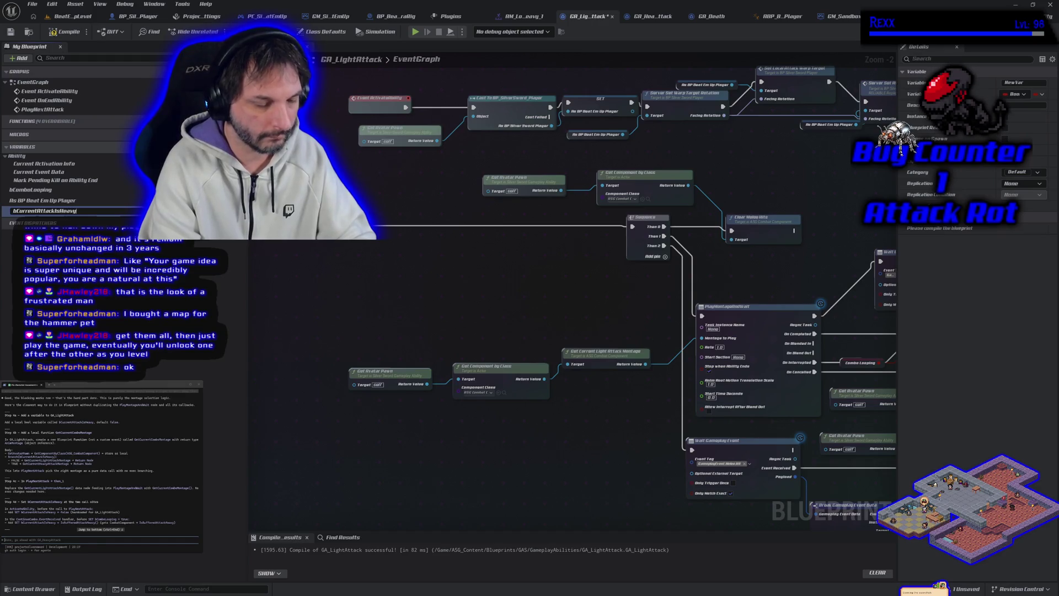
key(Return)
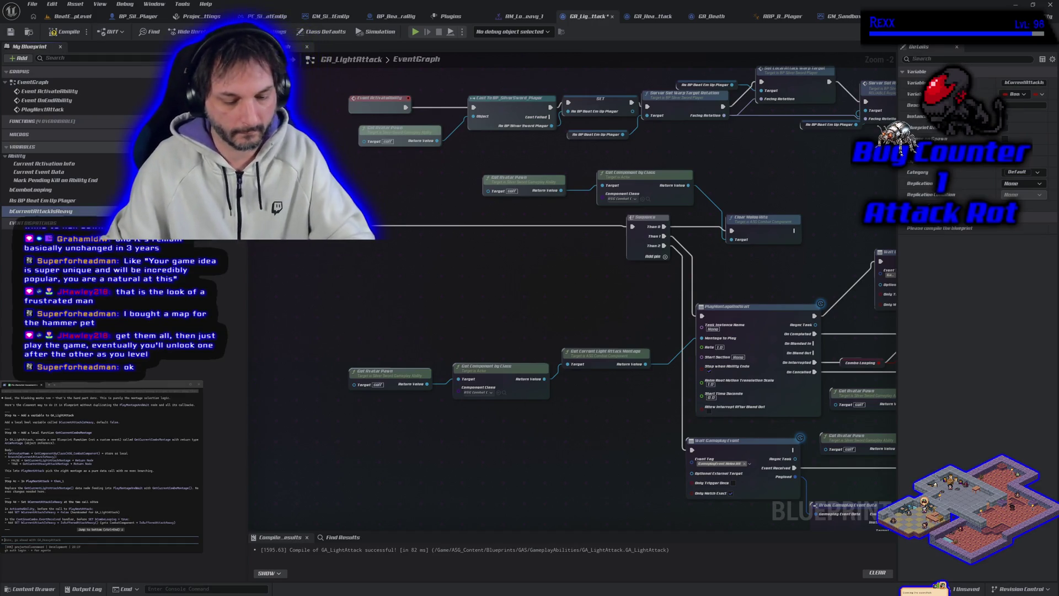
Reframe the graph and add a new function to the blueprint.
scroll(319, 304, down, 4)
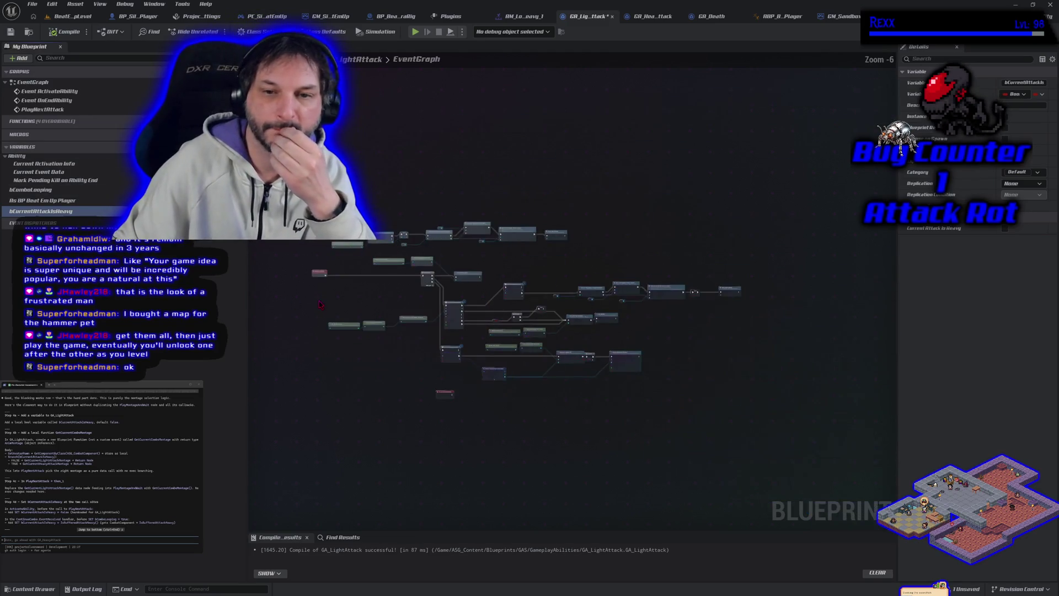
drag(320, 304, 381, 324)
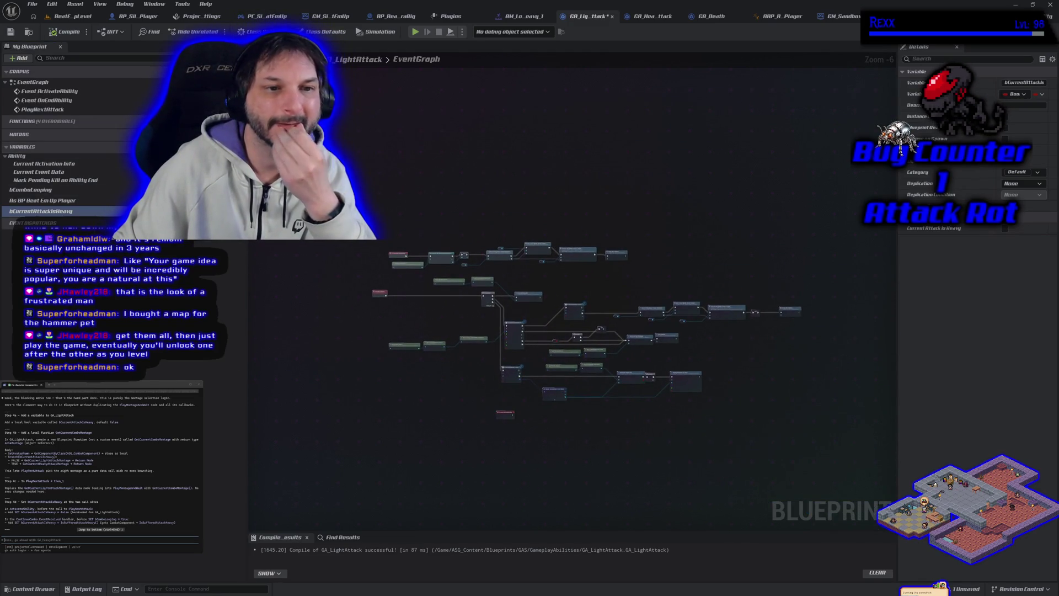
click(239, 121)
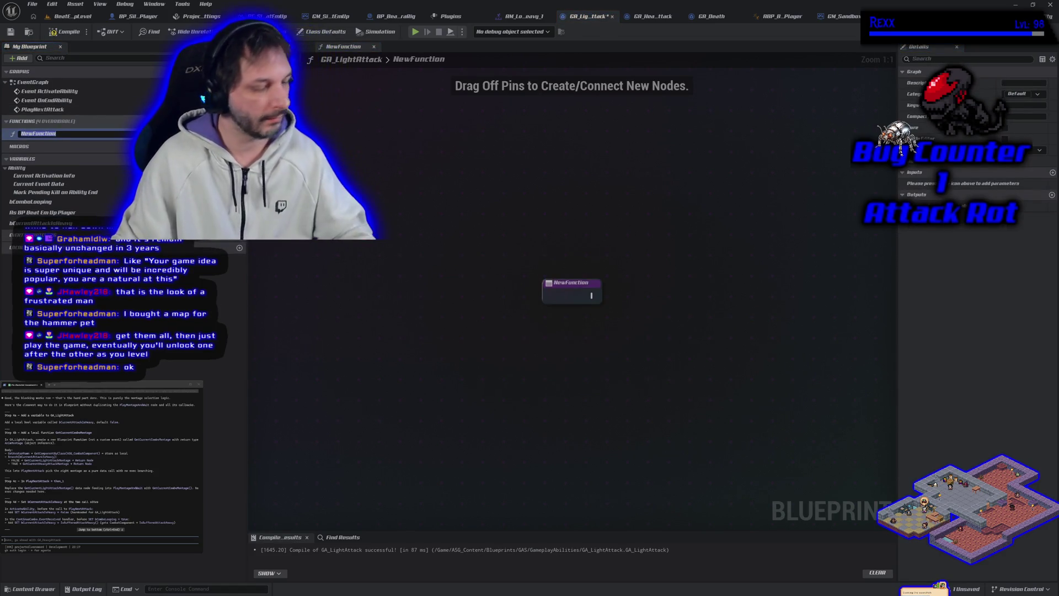
Name the new function GetCurrentComboMontage and compile the blueprint.
text(GetCurr)
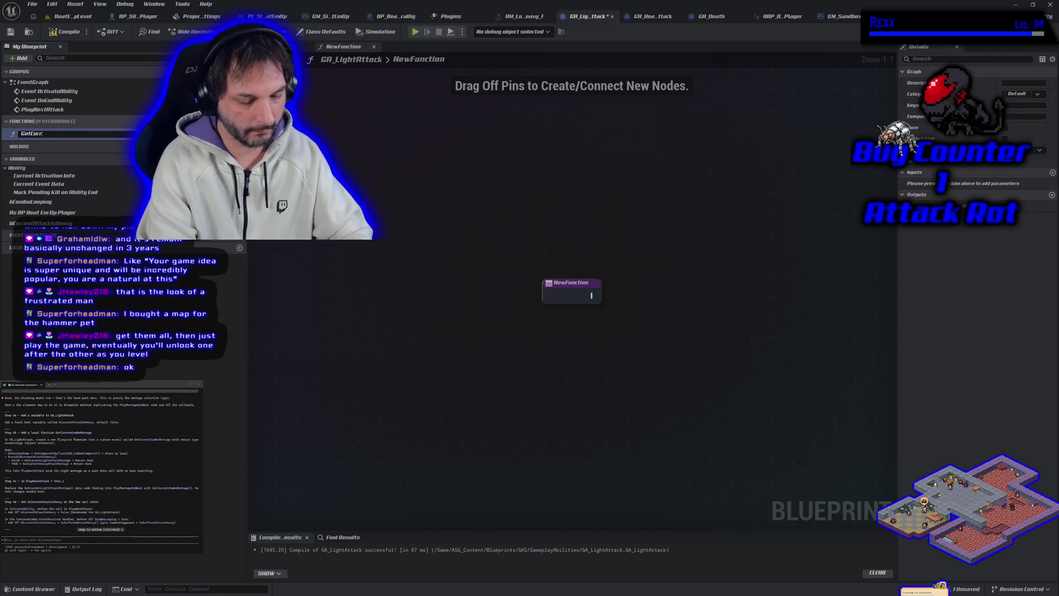
text(entC)
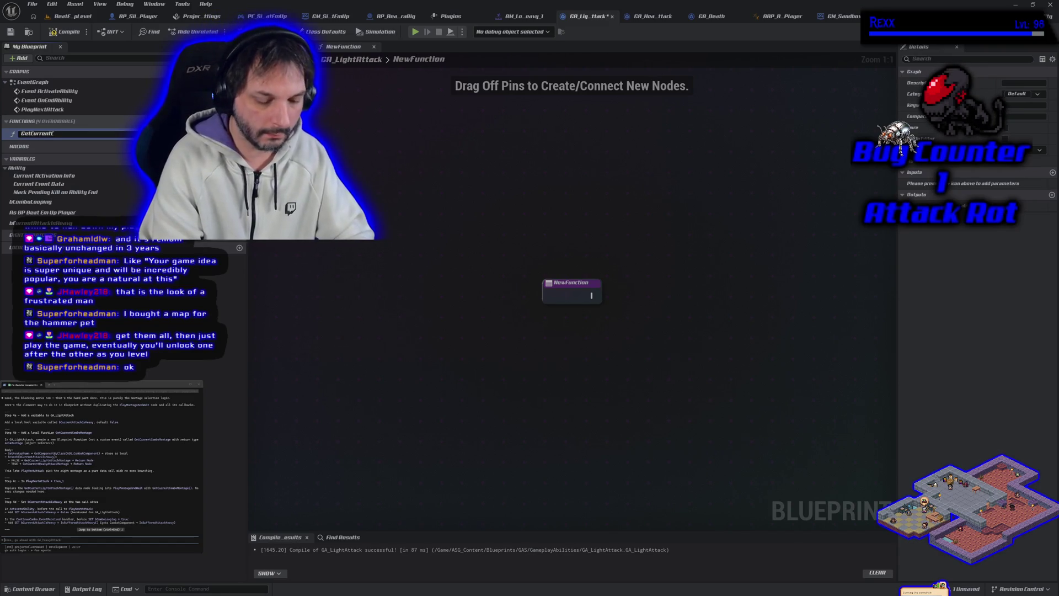
text(omboMontage)
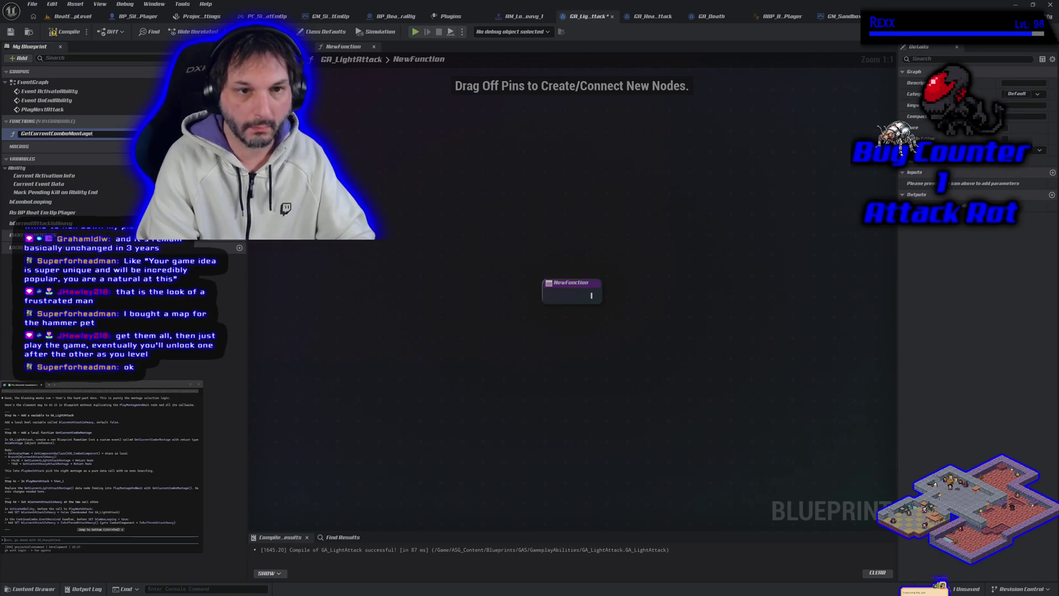
key(Return)
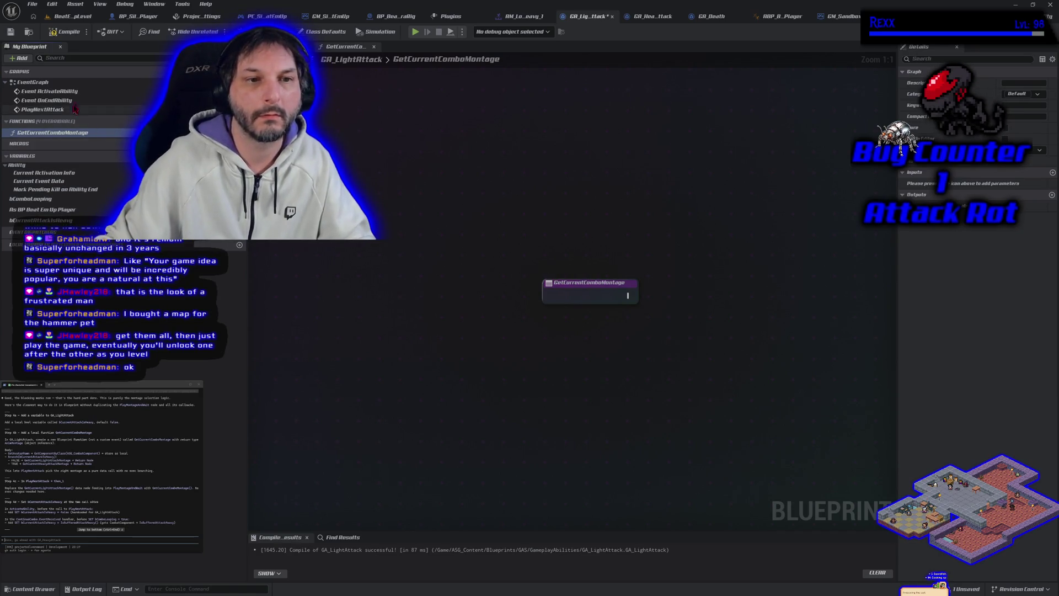
click(53, 34)
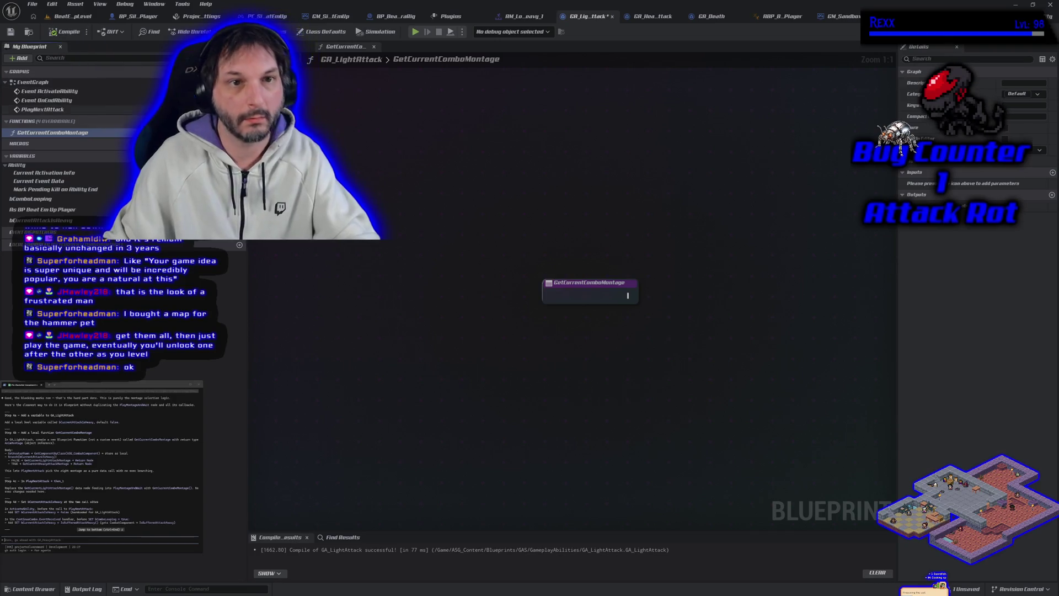
mouse_move(637, 361)
mouse_down()
mouse_move(524, 383)
mouse_move(381, 346)
mouse_up()
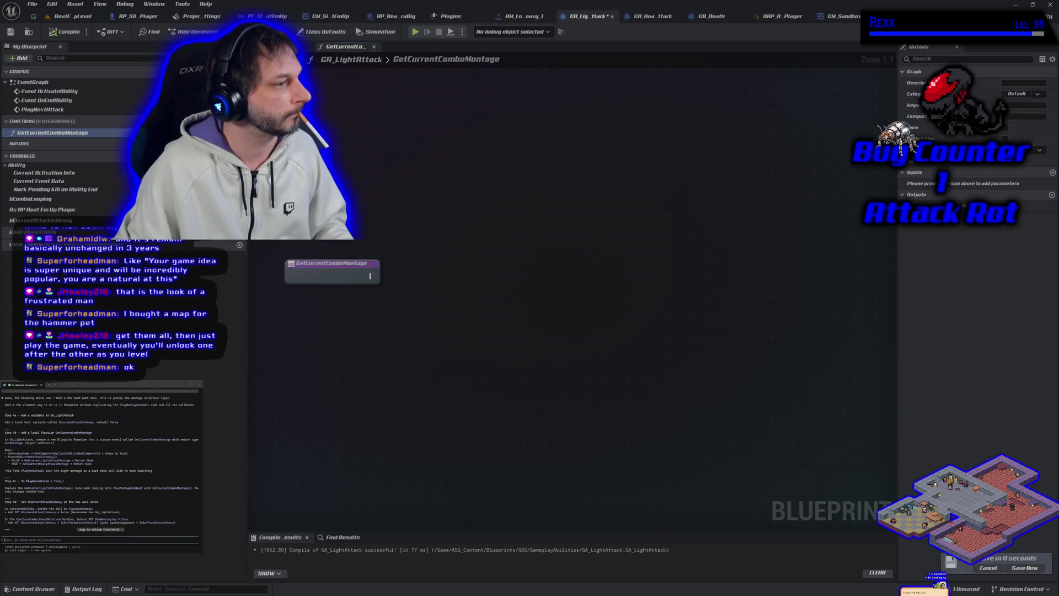
Add an output parameter and search its type list for 'anim montage'.
click(1053, 195)
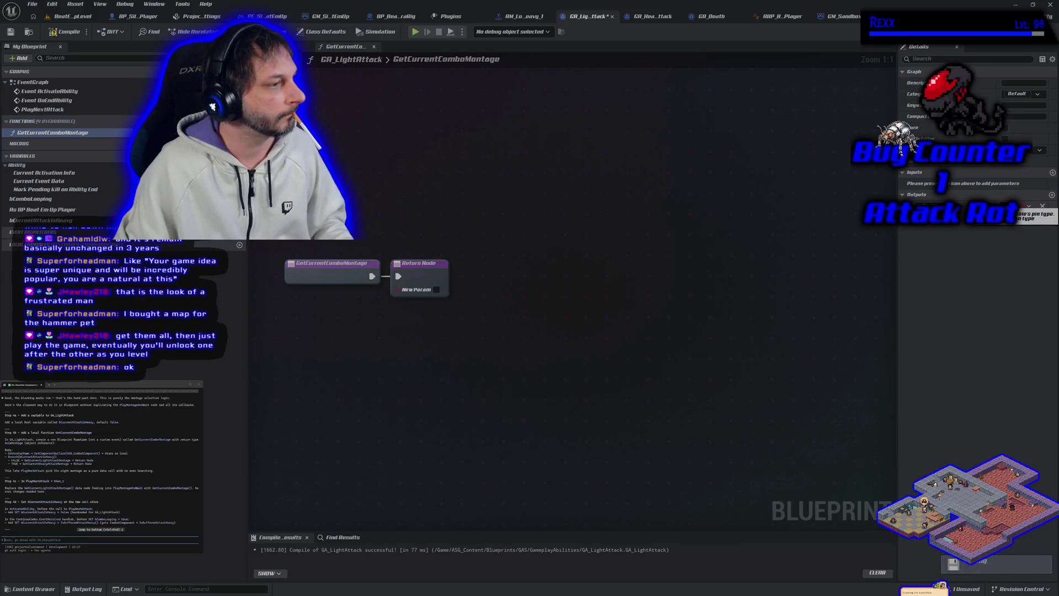
click(1021, 205)
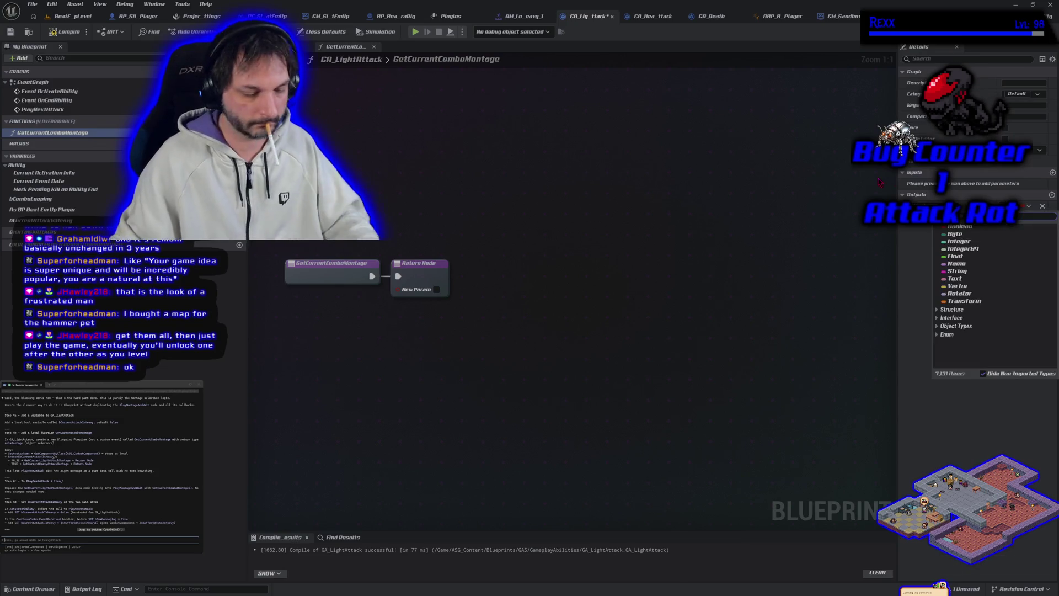
text(anim)
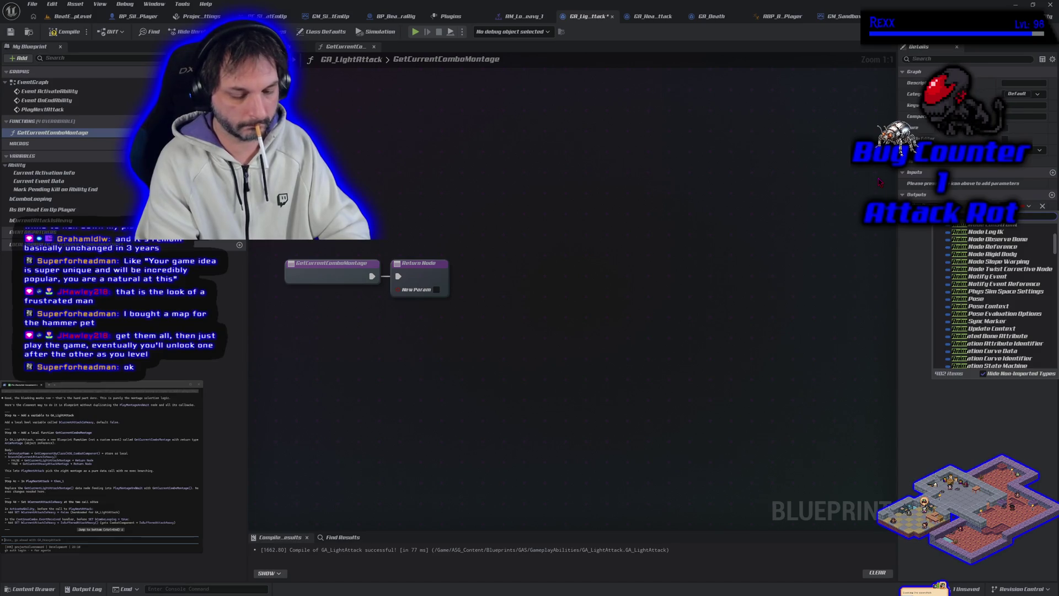
text( montage)
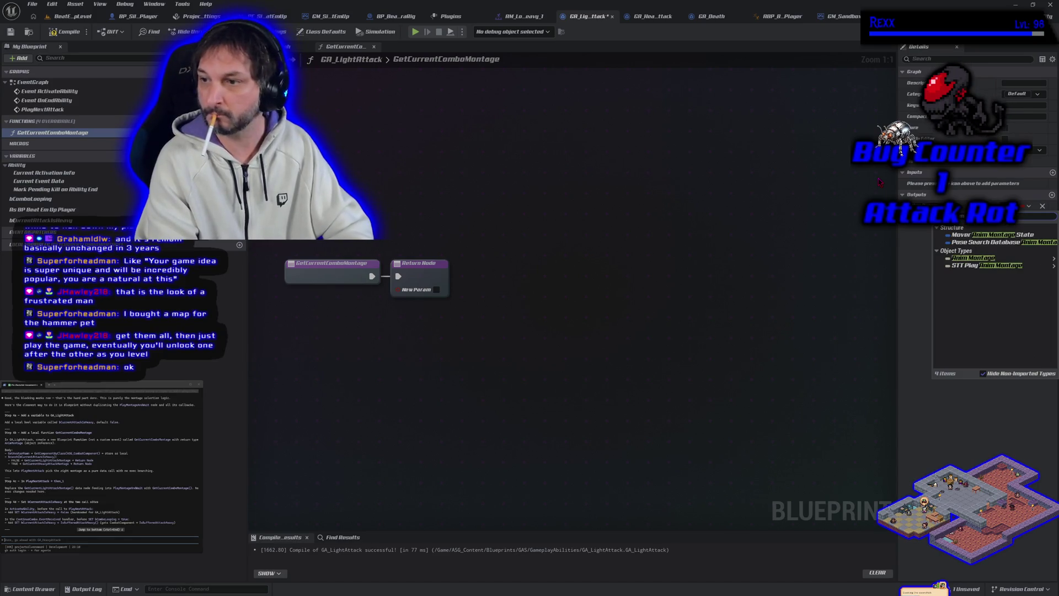
Make the output an Anim Montage object reference and shift the Return Node right.
mouse_move(971, 258)
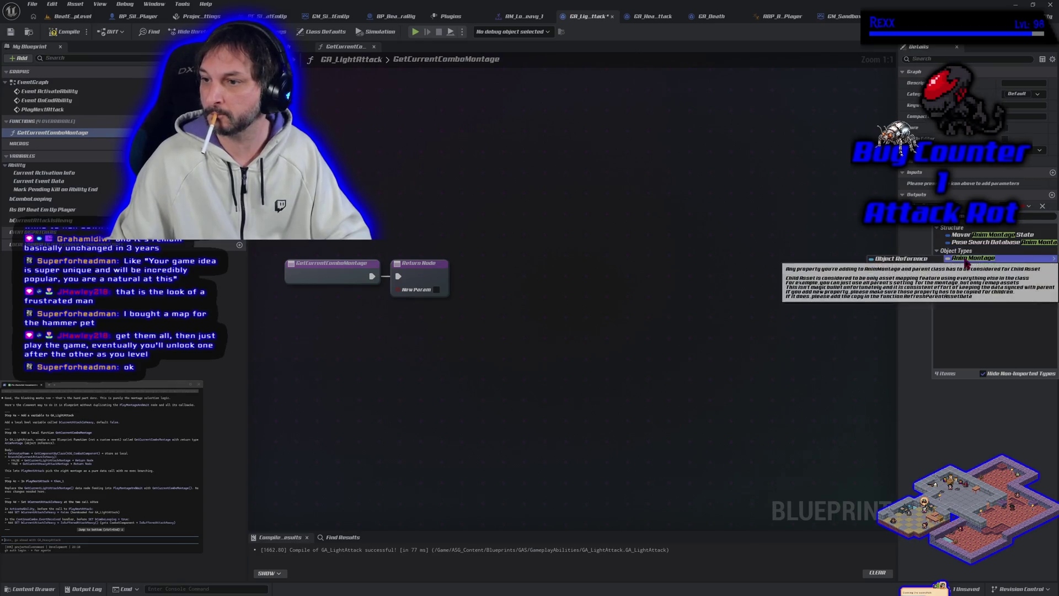
click(912, 264)
text(Attack Montage)
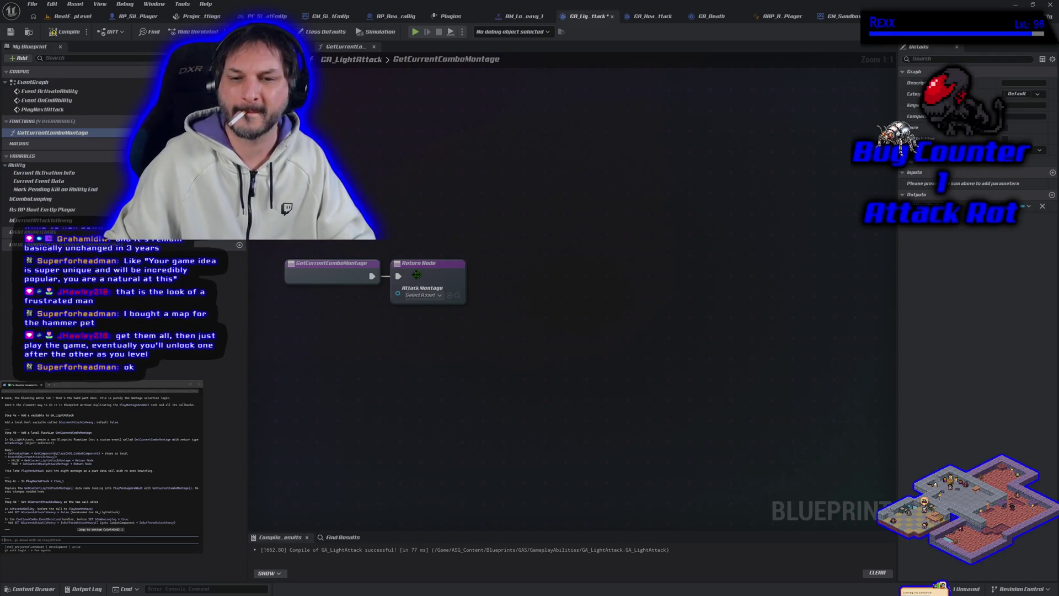
drag(417, 274, 754, 268)
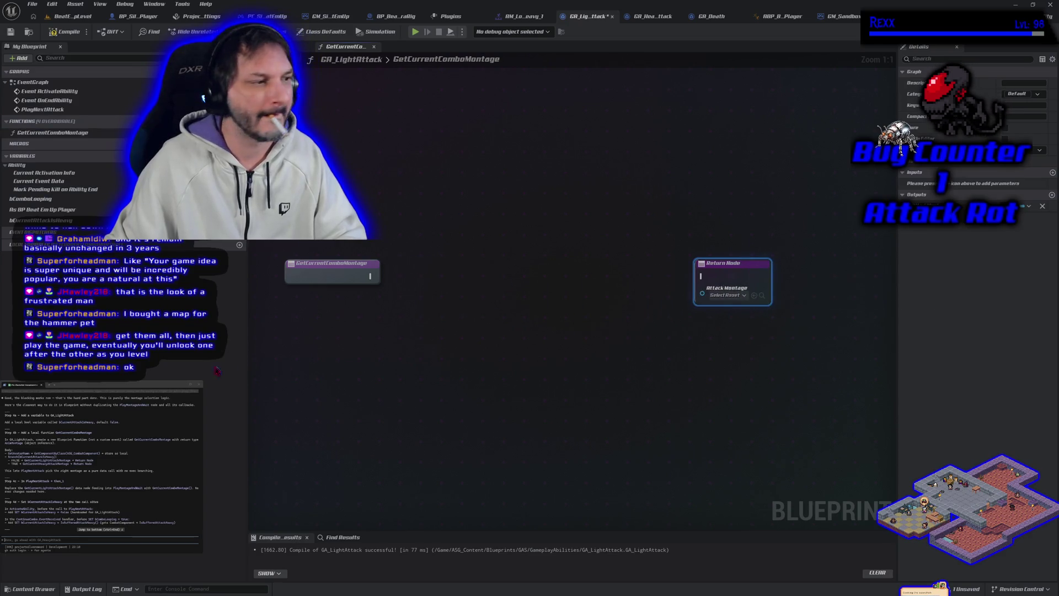
Add a Get Avatar Pawn node to the GetCurrentComboMontage graph.
right_click(327, 328)
text(get avar)
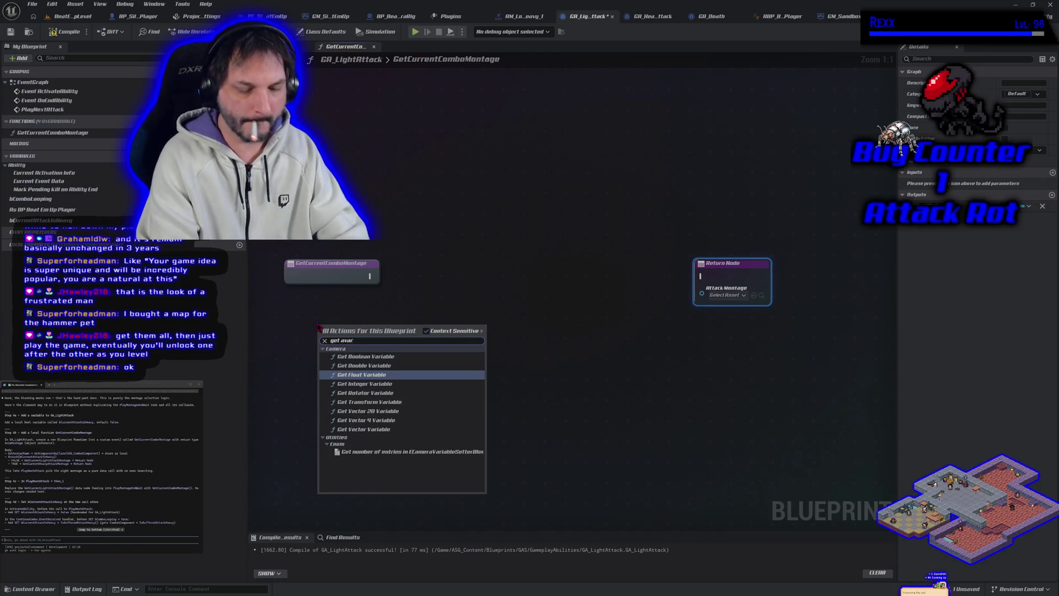
key(BackSpace)
text(tar)
key(Return)
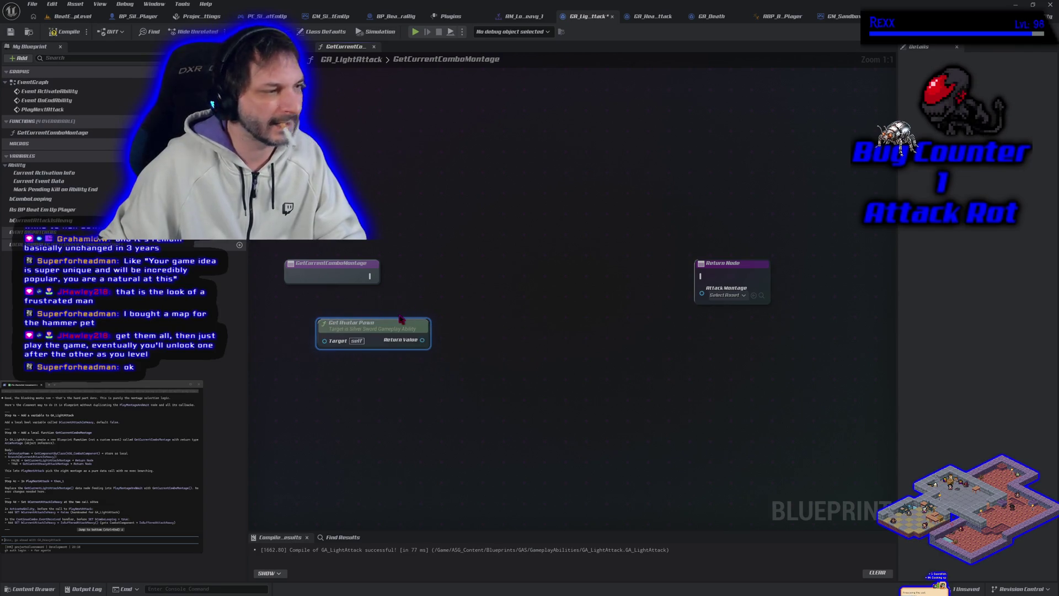
mouse_move(430, 343)
mouse_down()
mouse_move(456, 350)
mouse_move(337, 328)
mouse_move(394, 337)
mouse_up()
Chain Get Component by Class off the pawn, with class ASG Combat Component.
text(get)
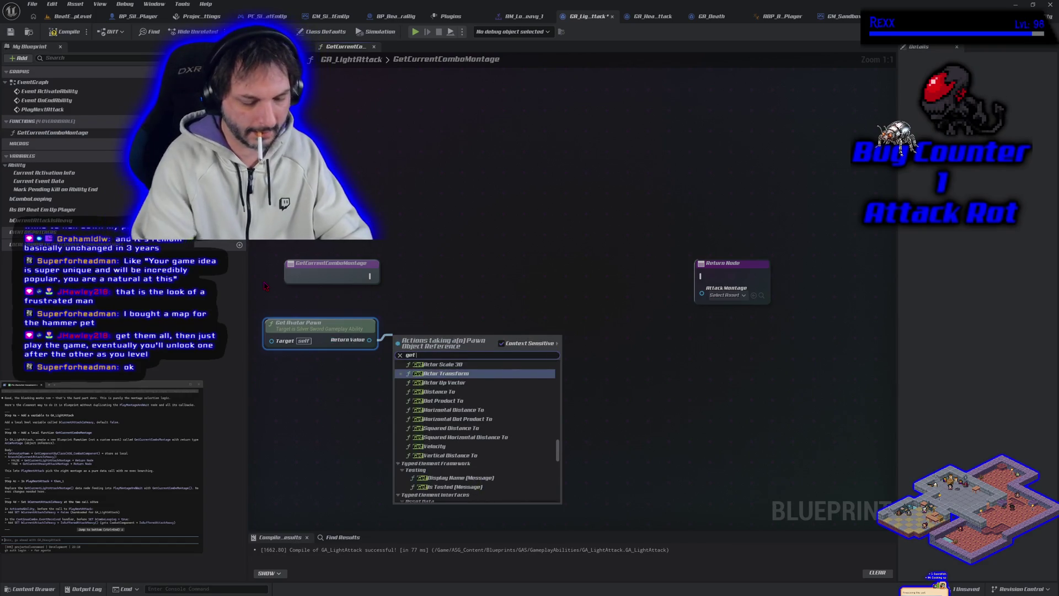
text( compo)
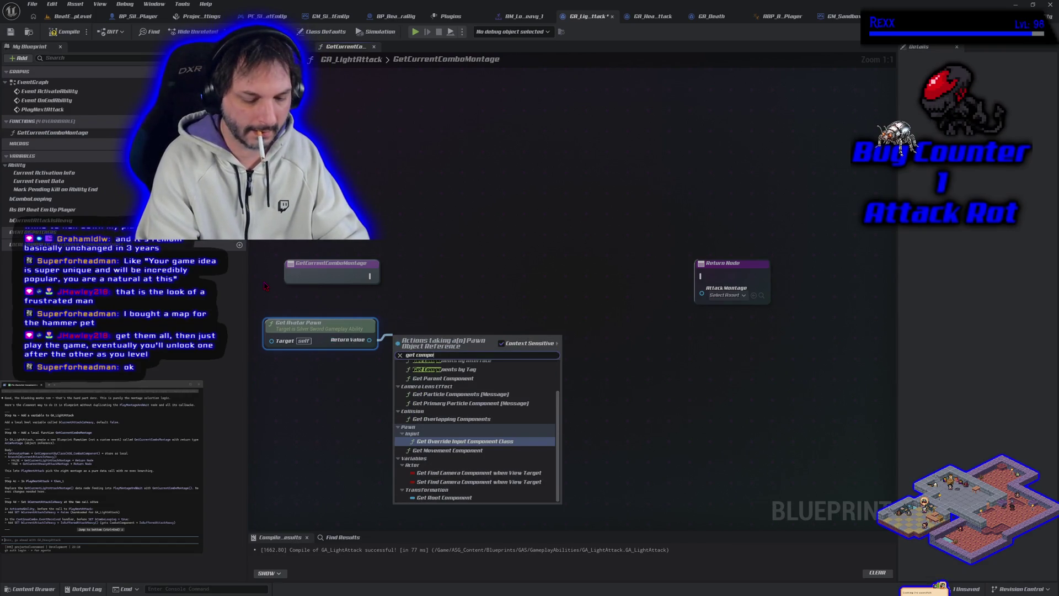
text(t by class)
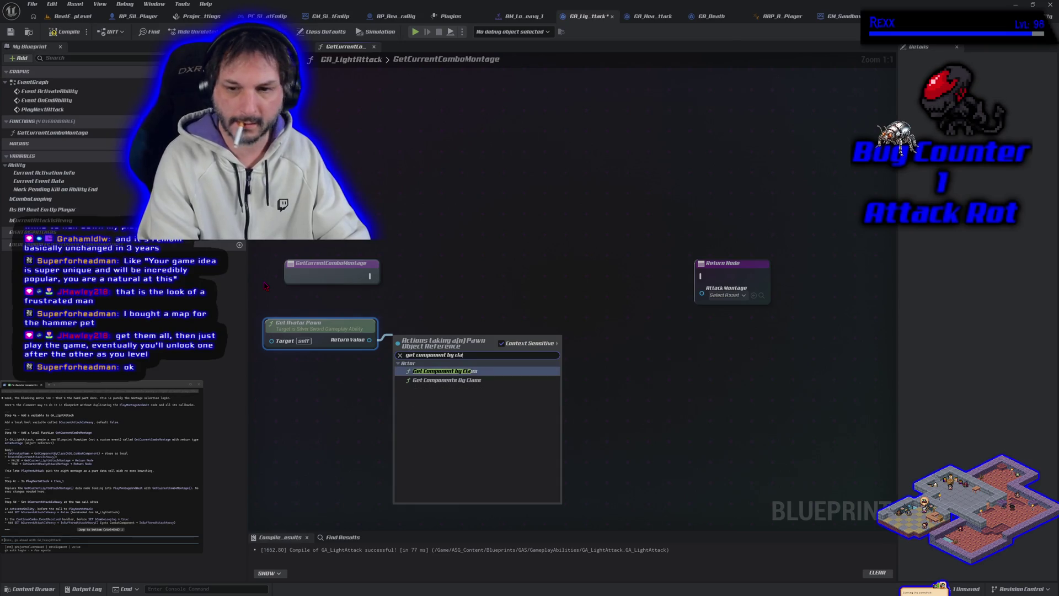
key(Return)
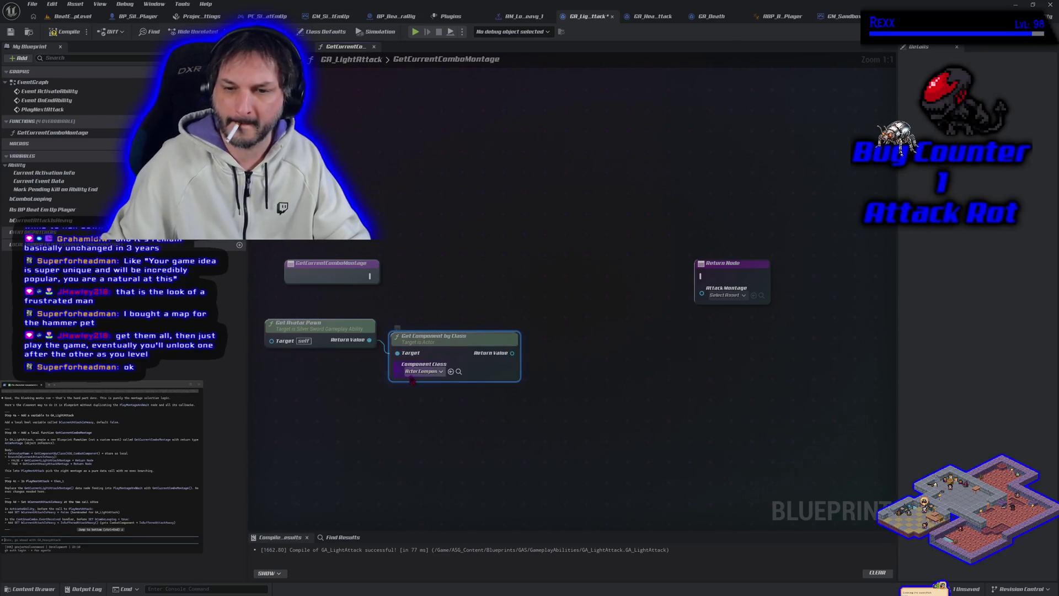
click(413, 372)
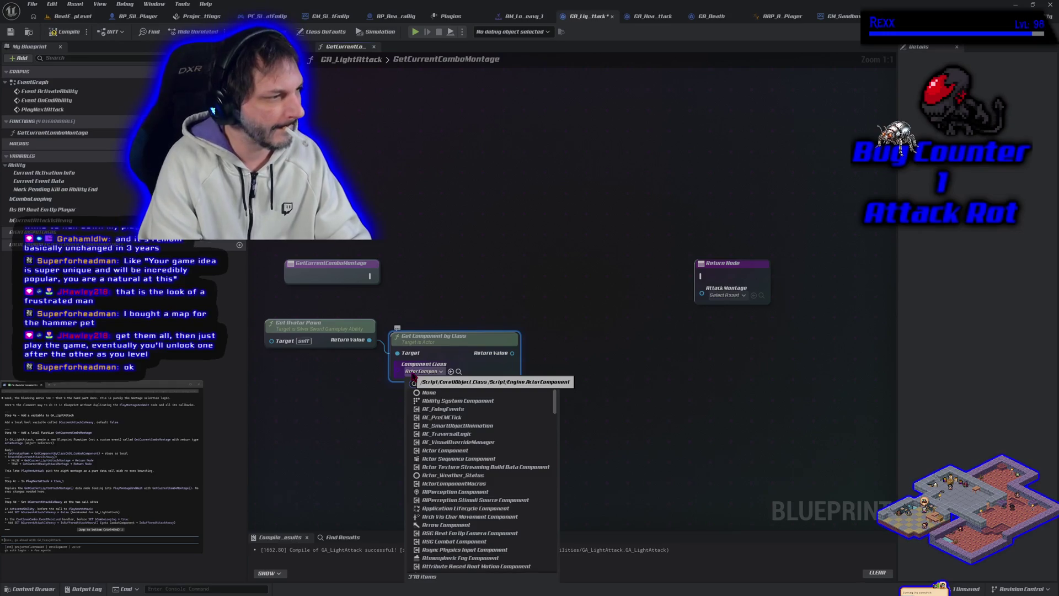
text(ASG)
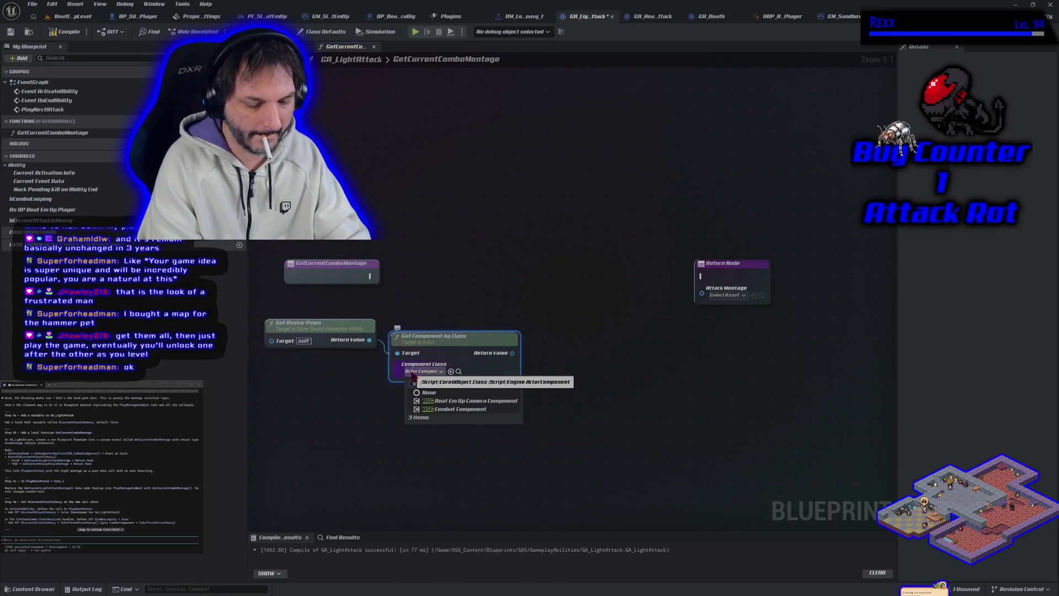
text(_comb)
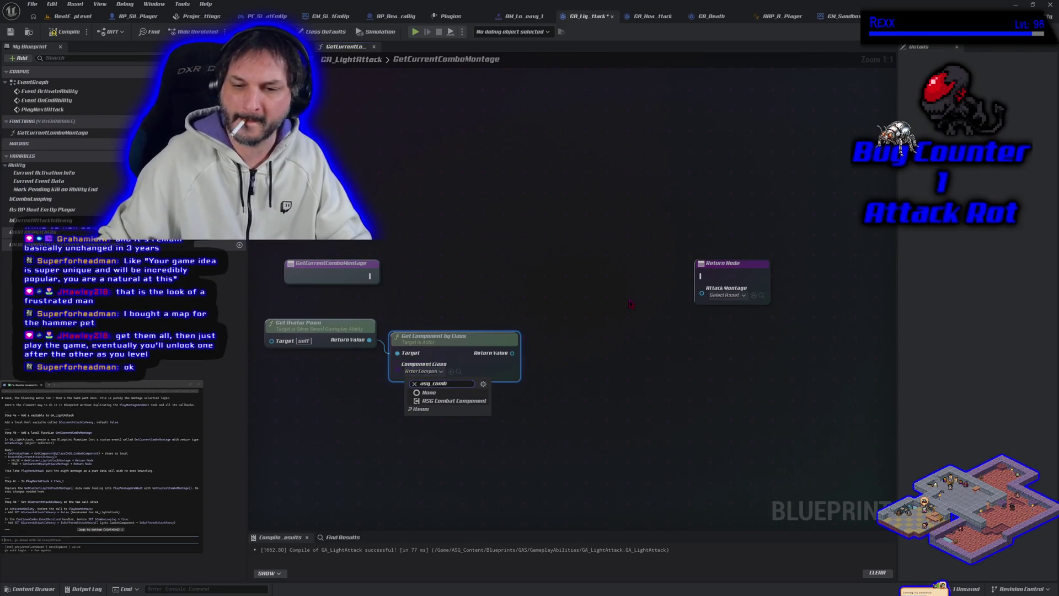
key(Return)
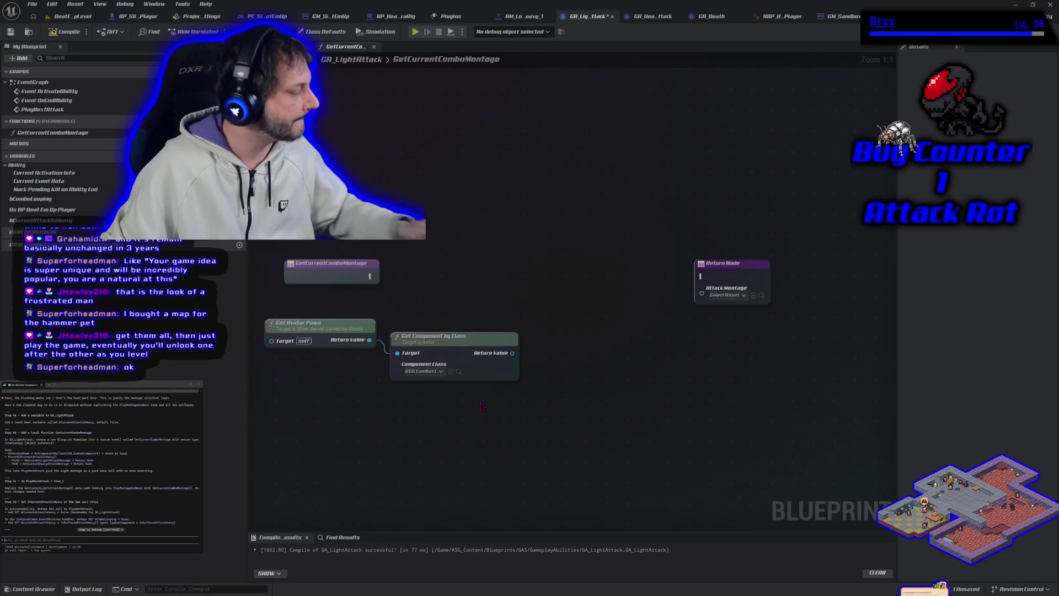
mouse_move(517, 358)
mouse_down()
mouse_move(552, 363)
mouse_move(539, 351)
mouse_up()
Store the component in a local ASG Combat Component variable and wire its SET node.
click(580, 383)
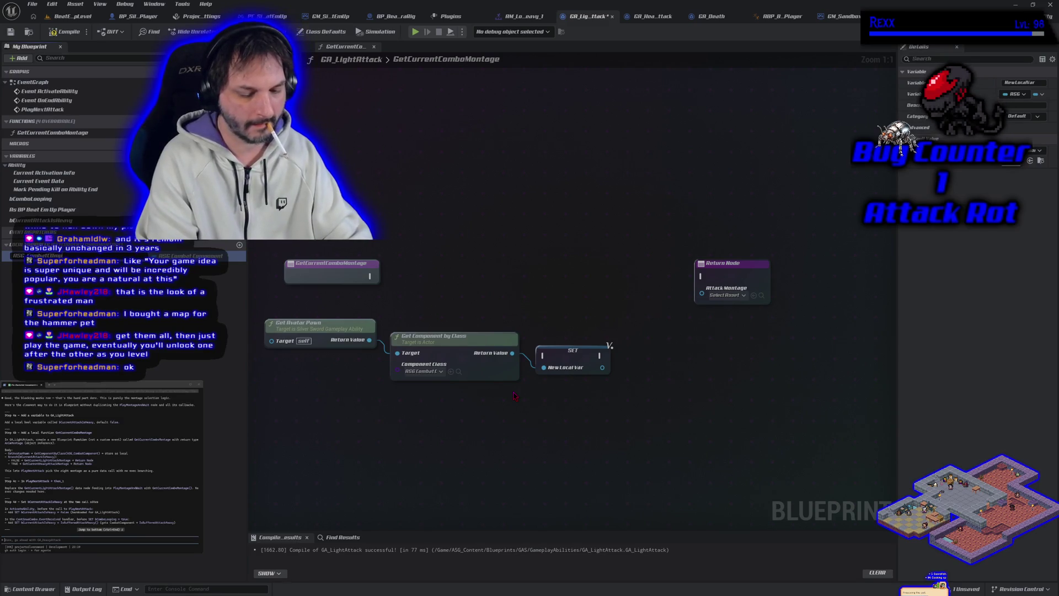
key(Return)
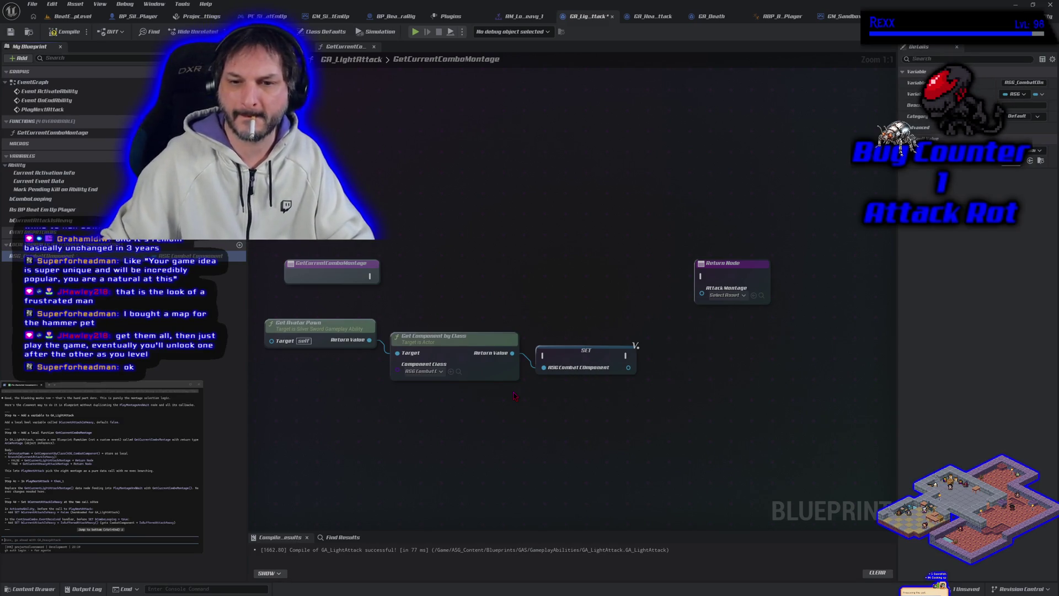
mouse_move(379, 277)
mouse_down()
mouse_move(513, 331)
mouse_move(545, 356)
mouse_move(438, 274)
mouse_up()
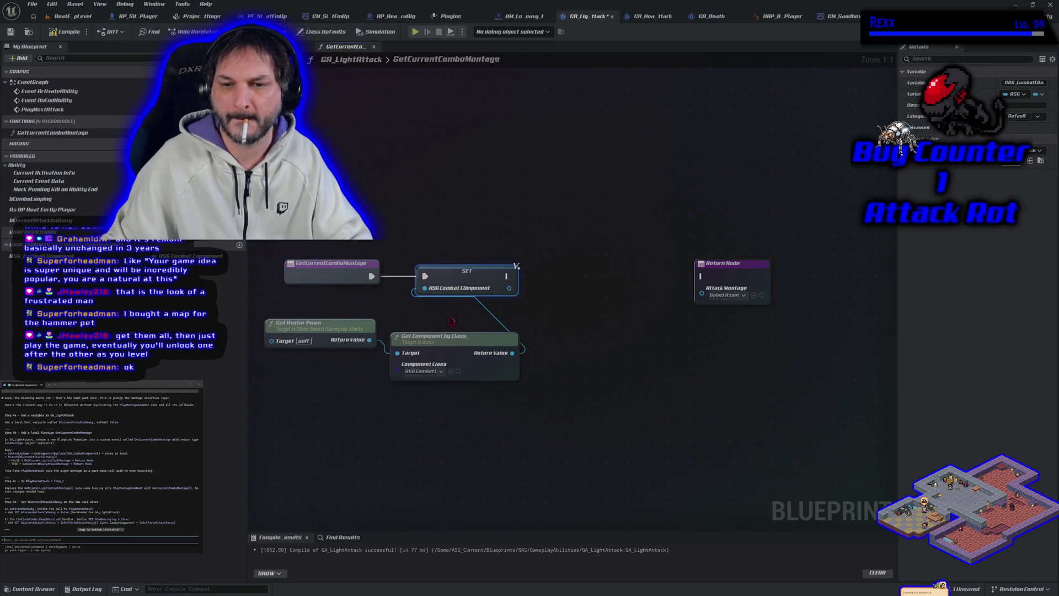
mouse_move(451, 320)
mouse_down()
mouse_move(576, 366)
mouse_move(475, 398)
mouse_move(514, 389)
mouse_move(432, 368)
mouse_up()
mouse_move(583, 398)
mouse_down()
mouse_move(439, 403)
mouse_move(492, 398)
mouse_move(482, 394)
mouse_up()
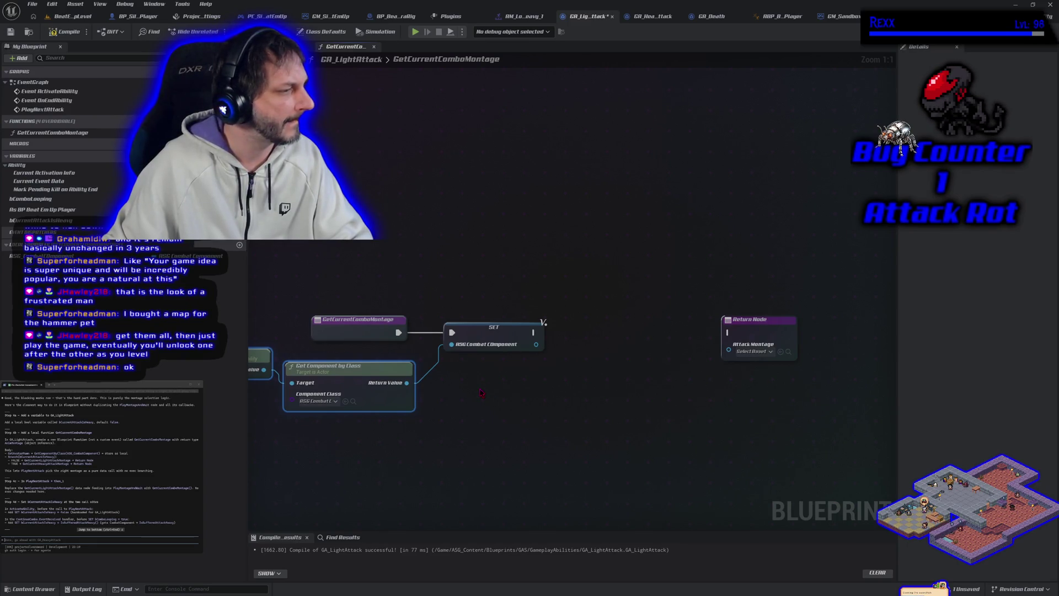
click(515, 427)
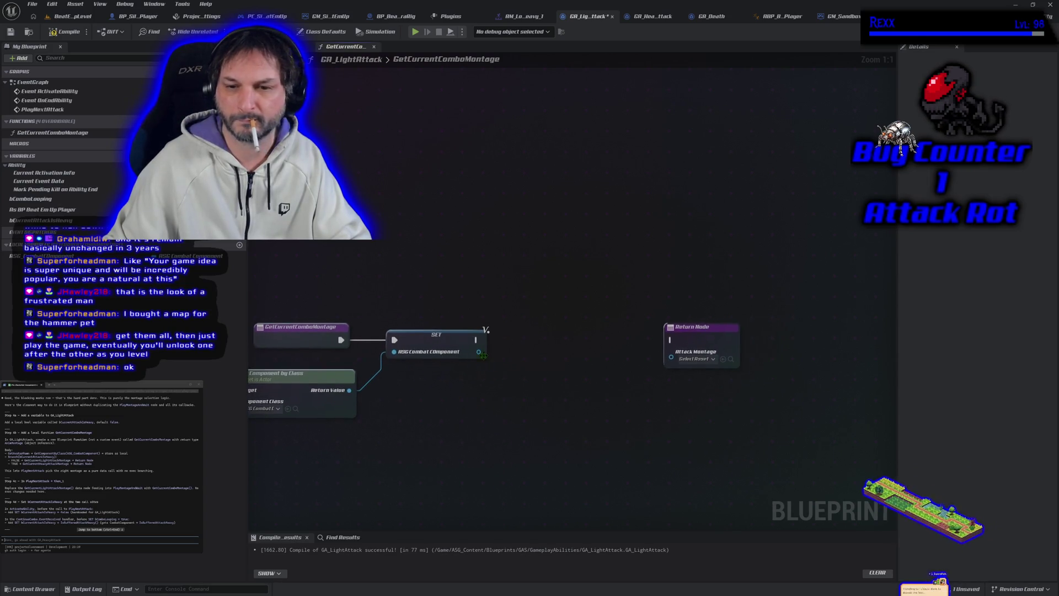
Place a Current Attack Is Heavy getter in the function graph.
drag(479, 352, 499, 381)
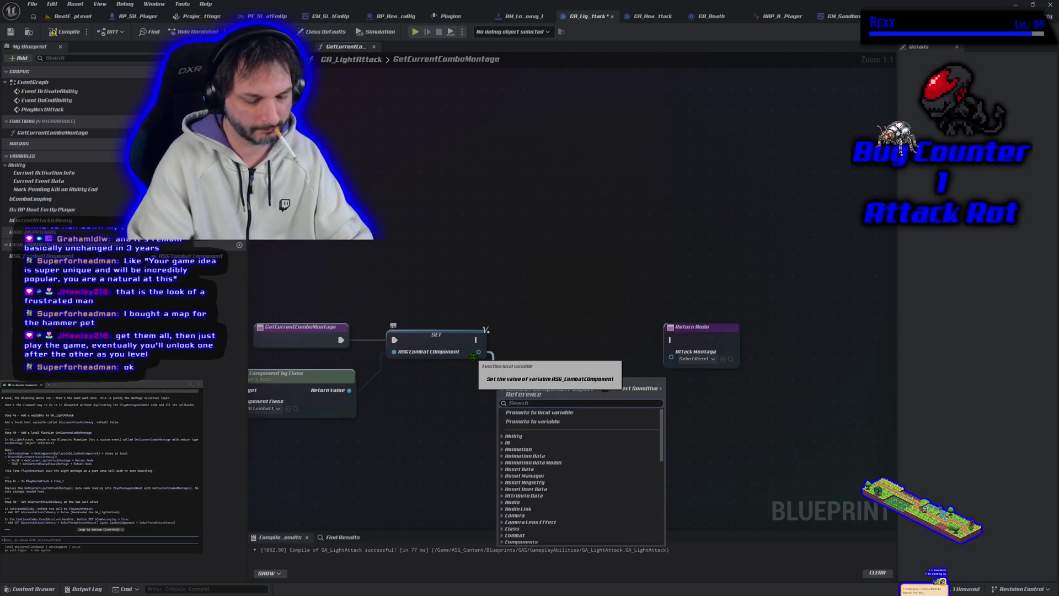
text(current)
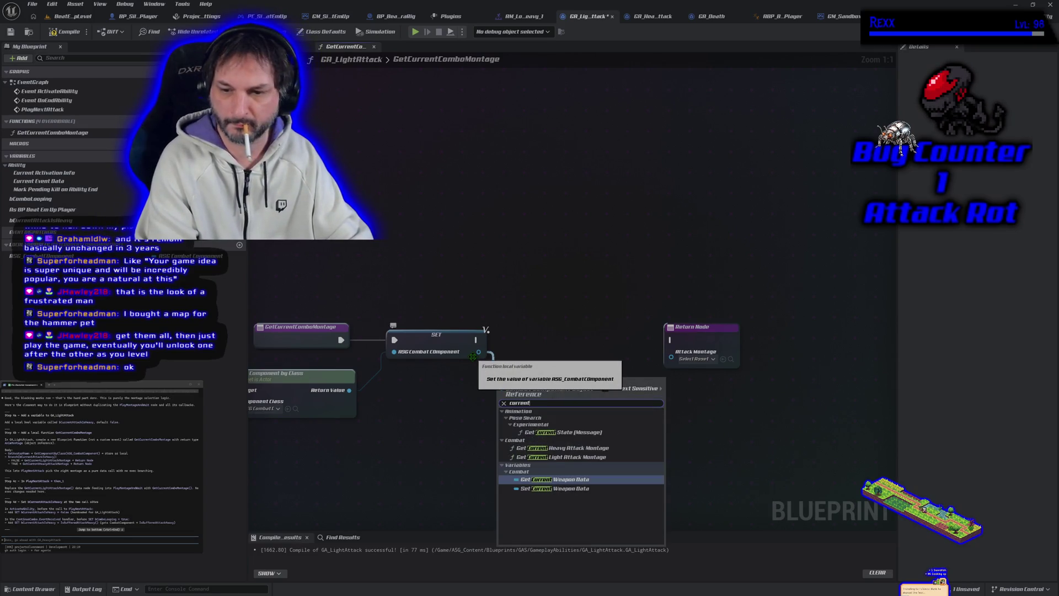
key(Escape)
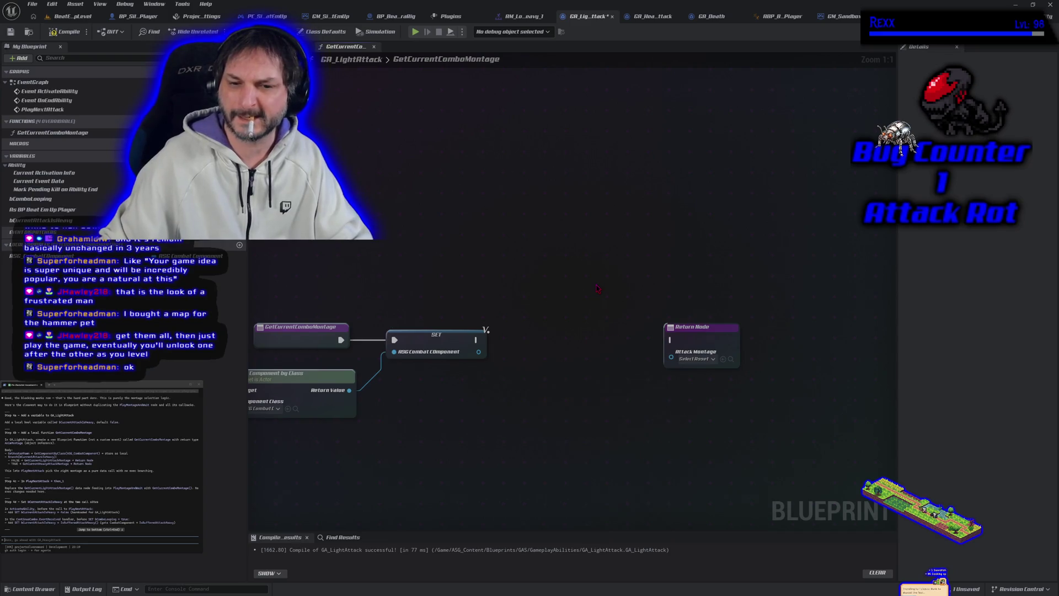
drag(550, 297, 597, 294)
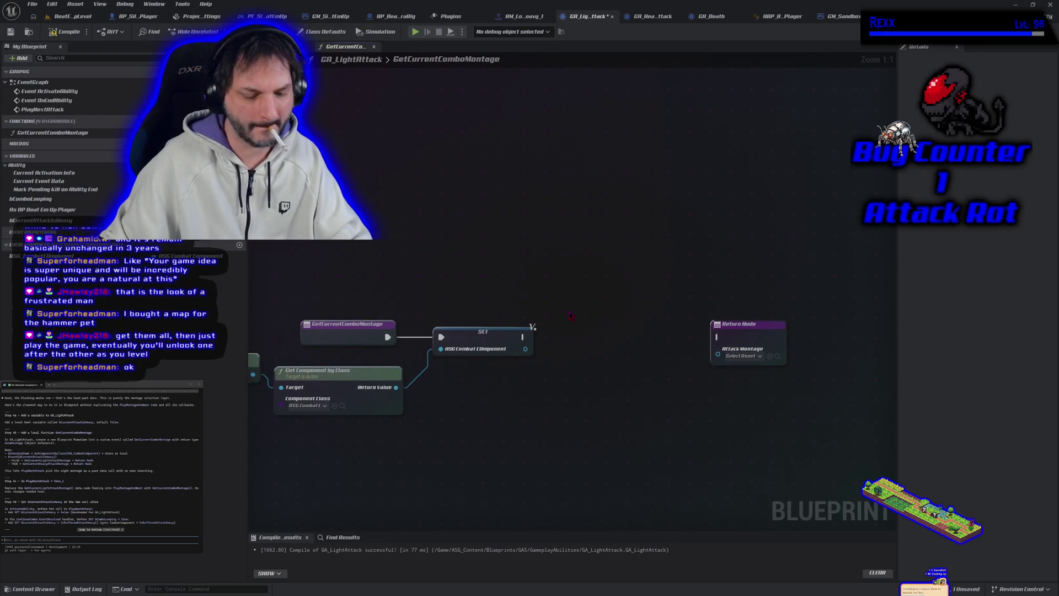
mouse_move(31, 220)
mouse_down()
mouse_move(508, 395)
mouse_move(492, 383)
mouse_up()
Add a Branch on Current Attack Is Heavy, executed after the SET node.
click(610, 350)
mouse_move(565, 386)
mouse_down()
mouse_move(623, 387)
mouse_move(639, 366)
mouse_move(607, 348)
mouse_up()
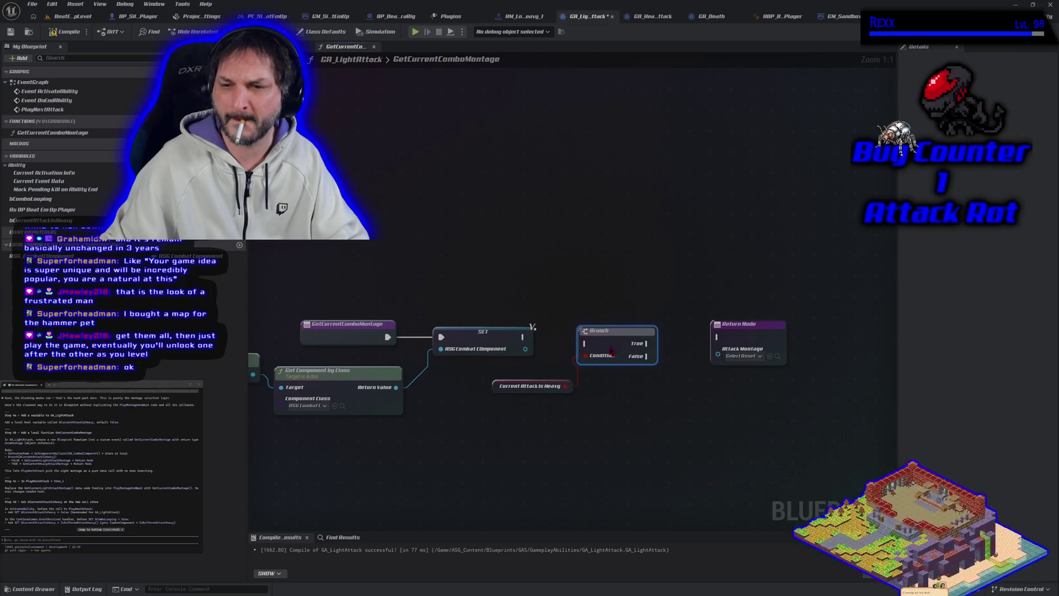
drag(523, 336, 587, 344)
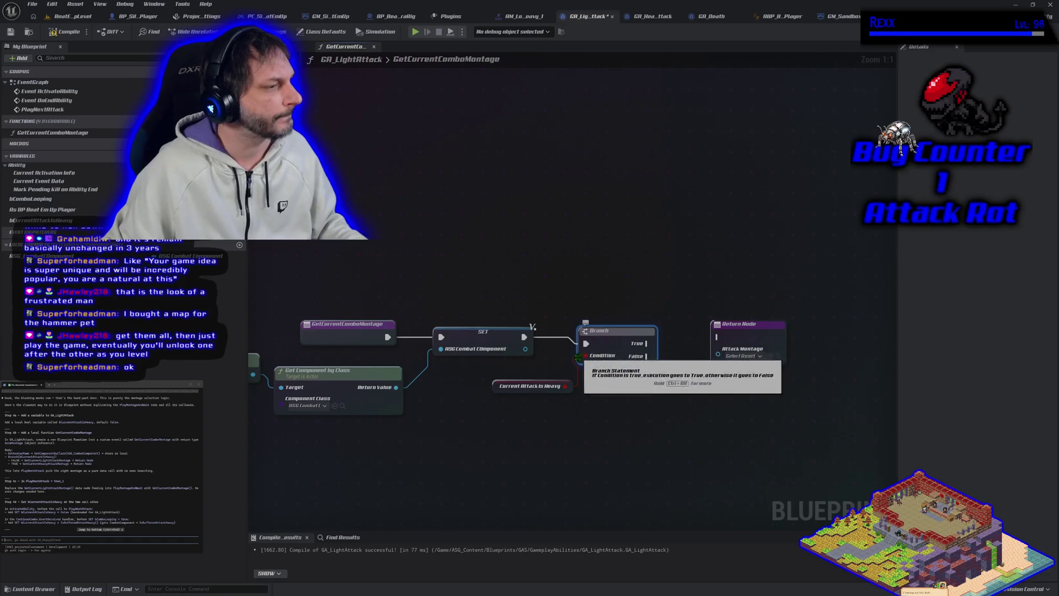
Move the Return Node right and bring the ASG Combat Component variable into the graph.
drag(648, 402, 517, 401)
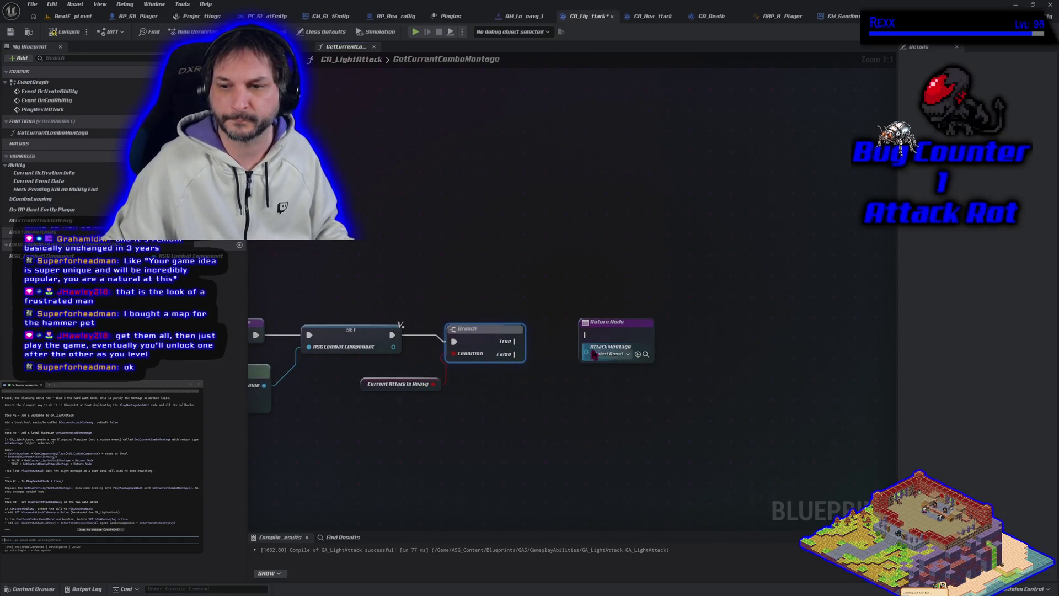
drag(607, 326, 673, 326)
right_click(527, 261)
text(g)
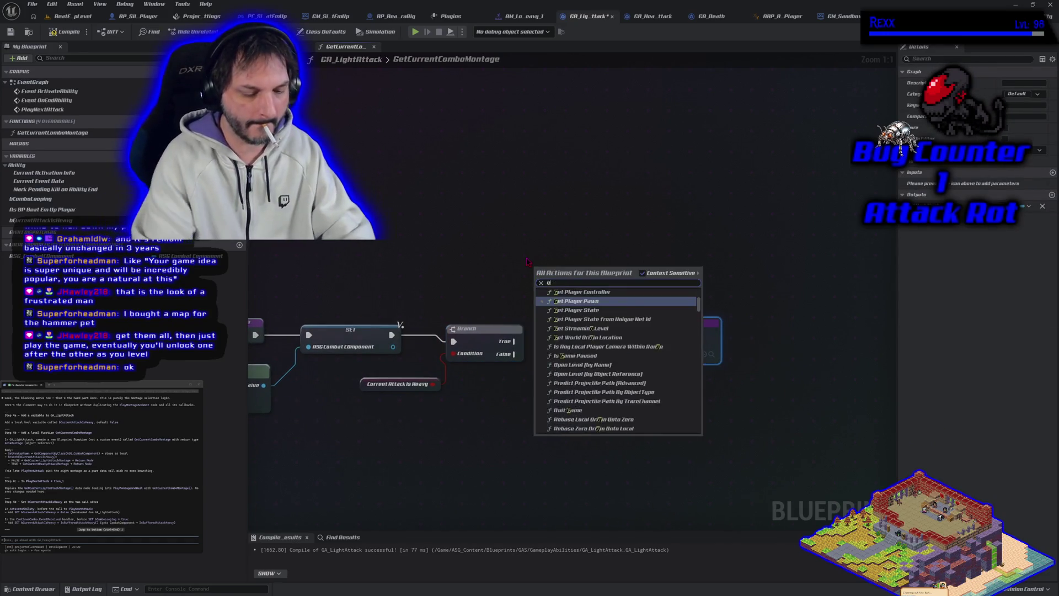
text(et current mont)
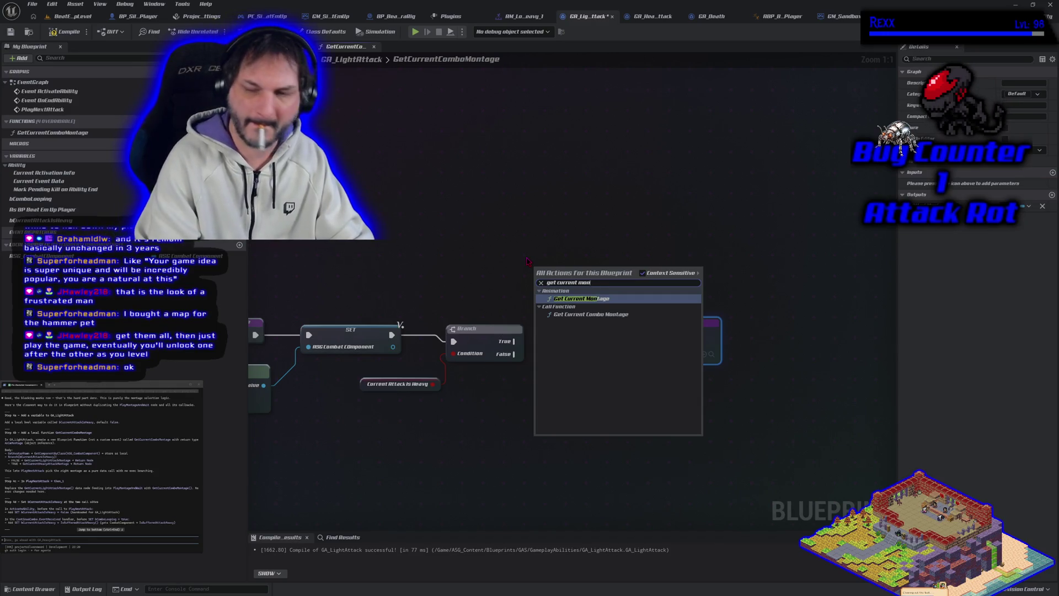
key(BackSpace)
key(BackSpace)
key(BackSpace)
key(Escape)
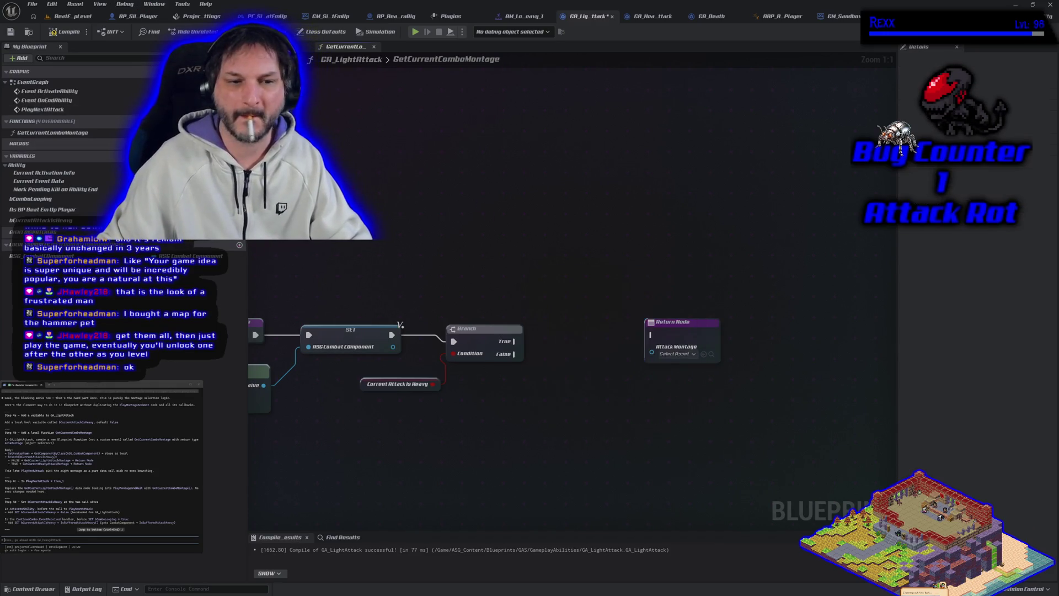
mouse_move(41, 256)
mouse_down()
mouse_move(221, 331)
mouse_move(500, 386)
mouse_up()
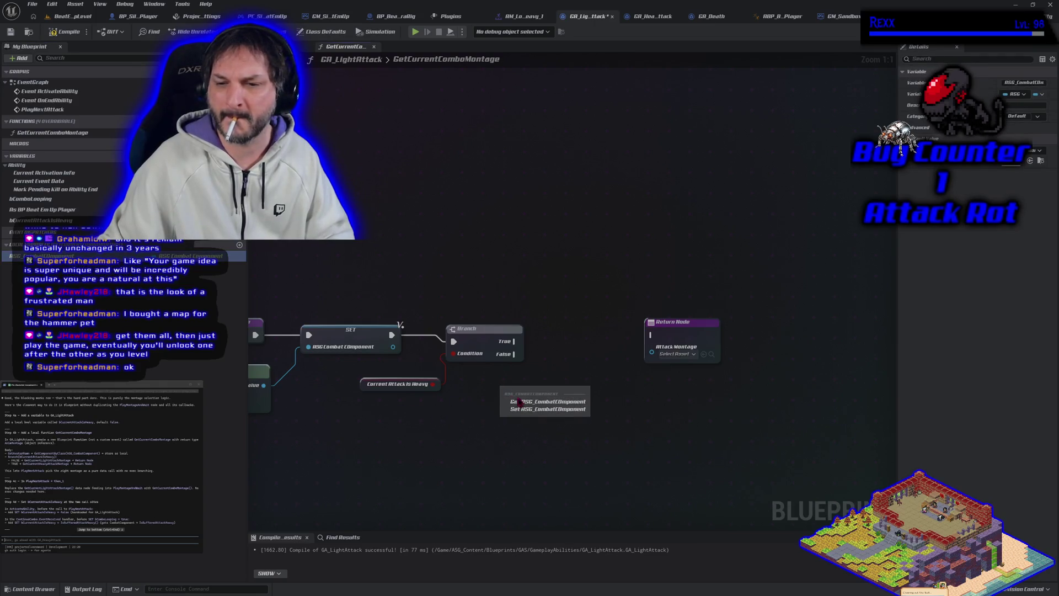
Place an ASG Combat Component getter, compile, and add Get Current Light Attack Montage from it.
click(523, 404)
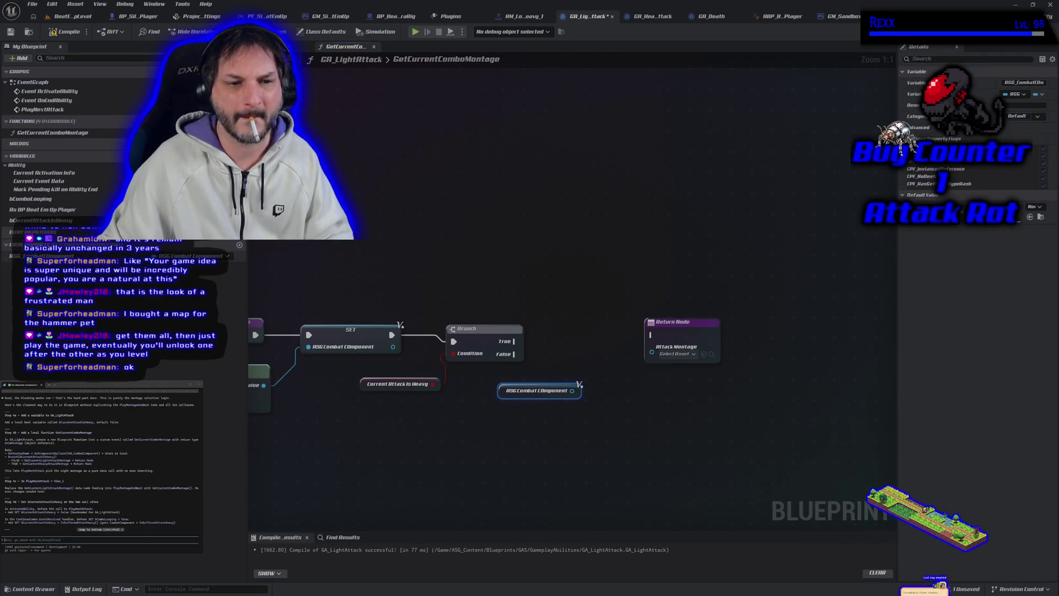
click(41, 256)
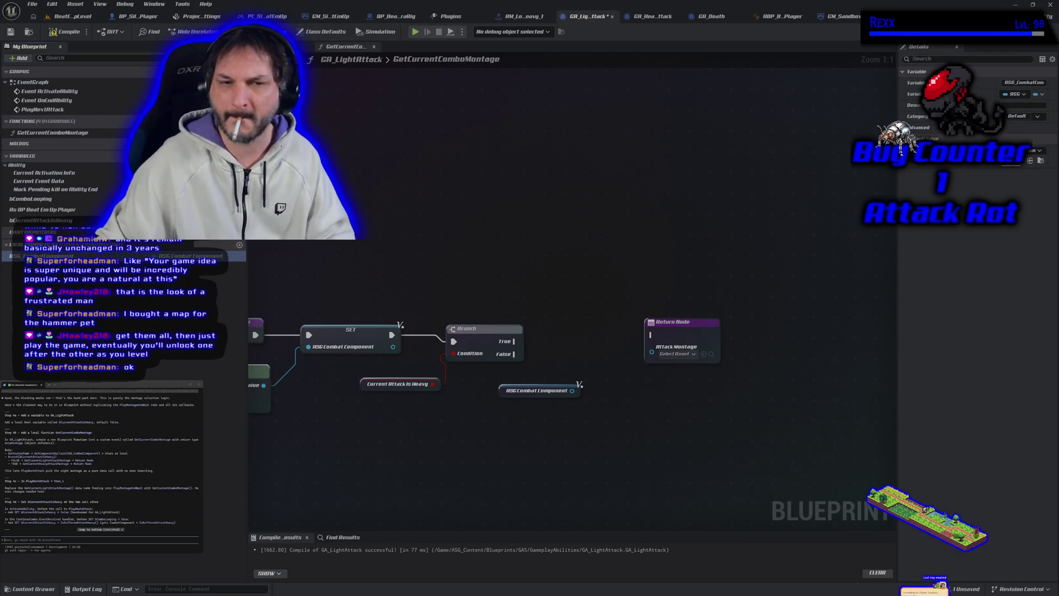
click(67, 31)
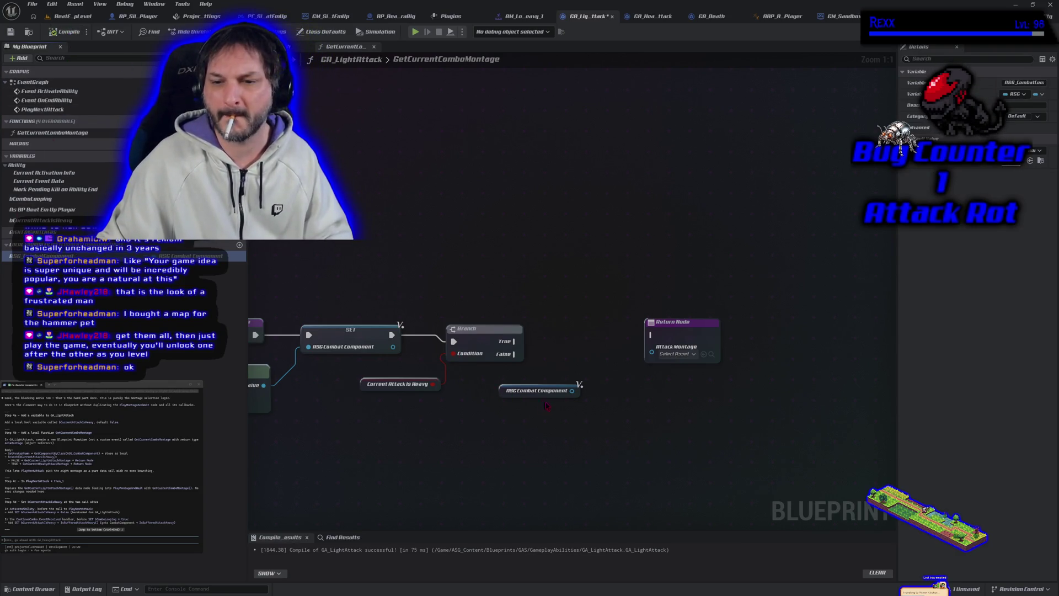
drag(572, 390, 596, 392)
text(g)
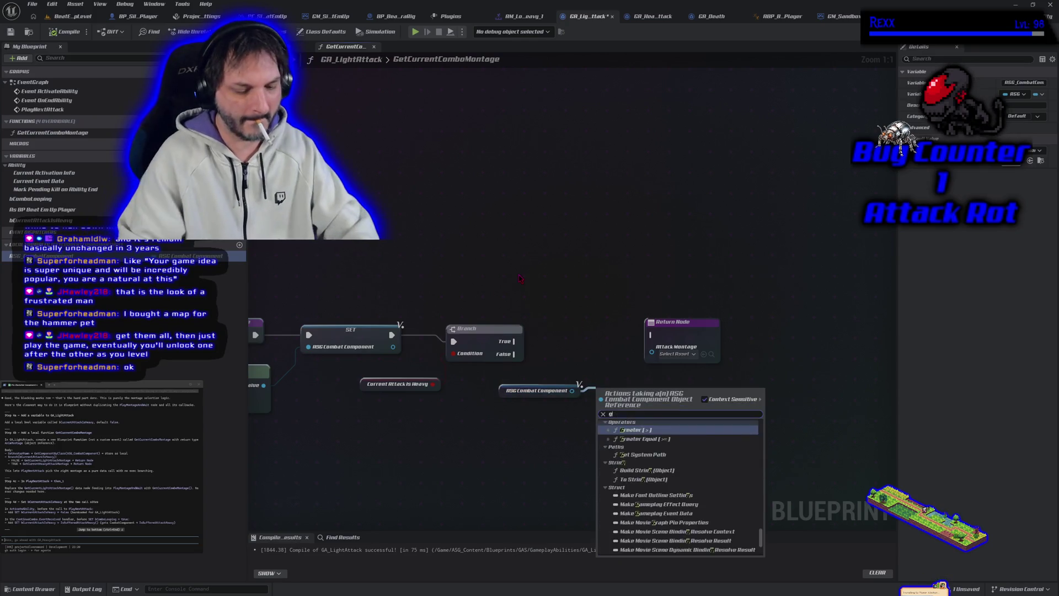
text(et current)
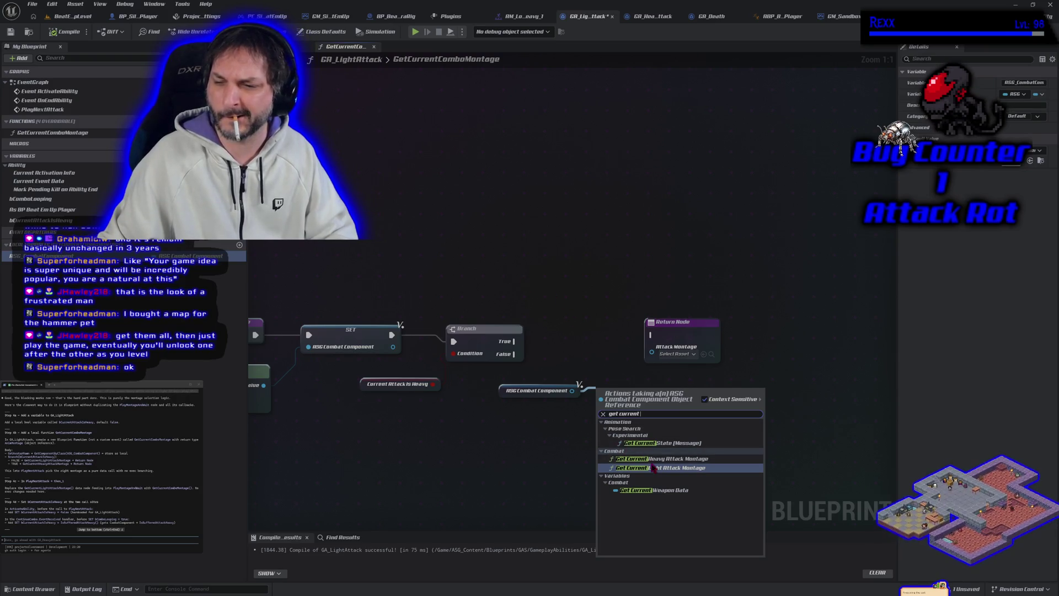
click(591, 369)
drag(433, 384, 454, 353)
right_click(545, 271)
click(522, 444)
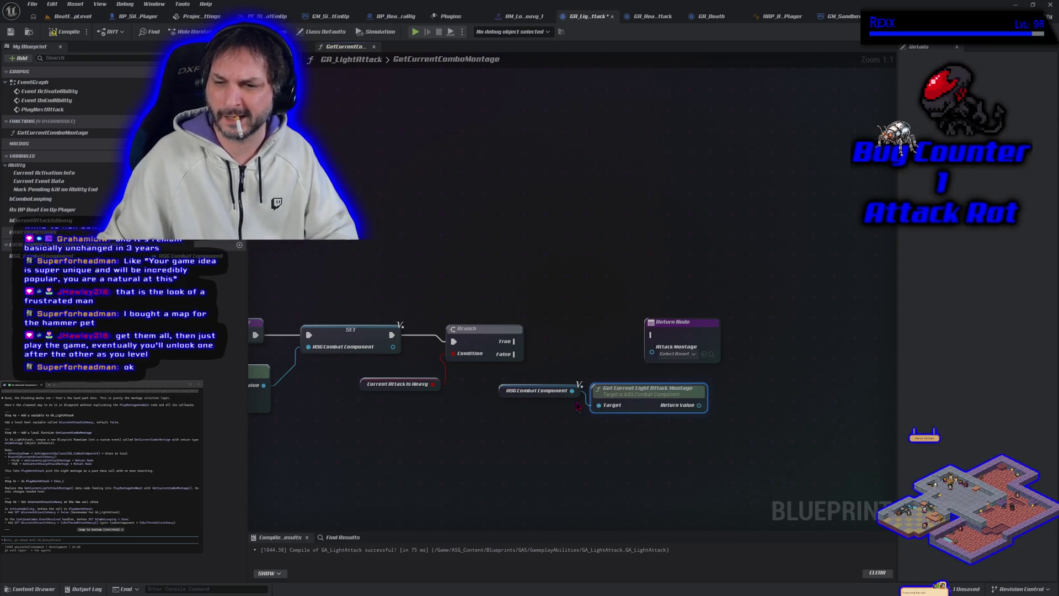
Add Get Current Heavy Attack Montage from the component, lined up under the Light node.
drag(572, 391, 577, 439)
text(get curre)
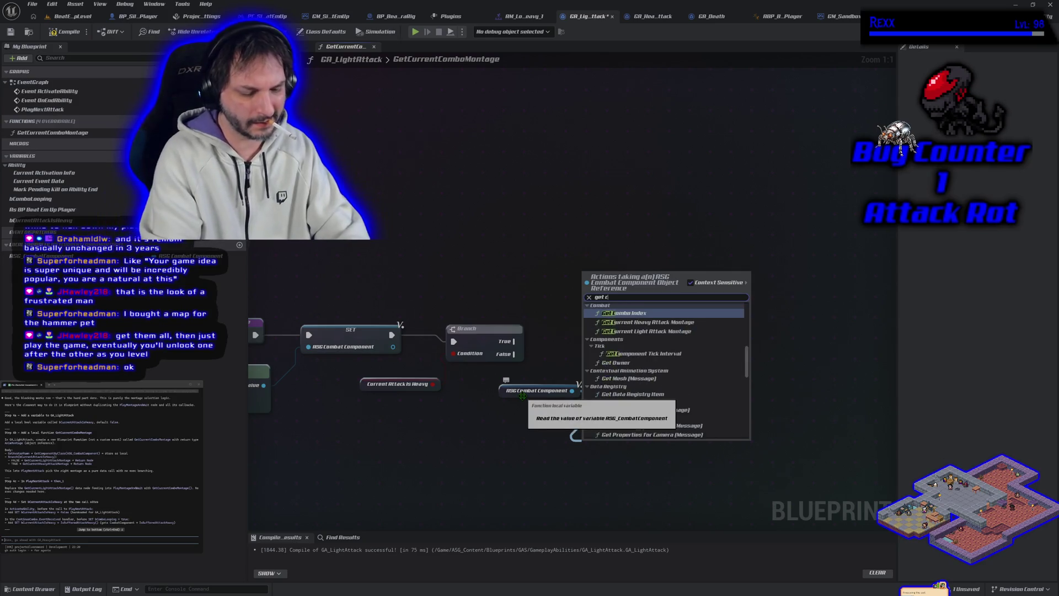
key(BackSpace)
key(BackSpace)
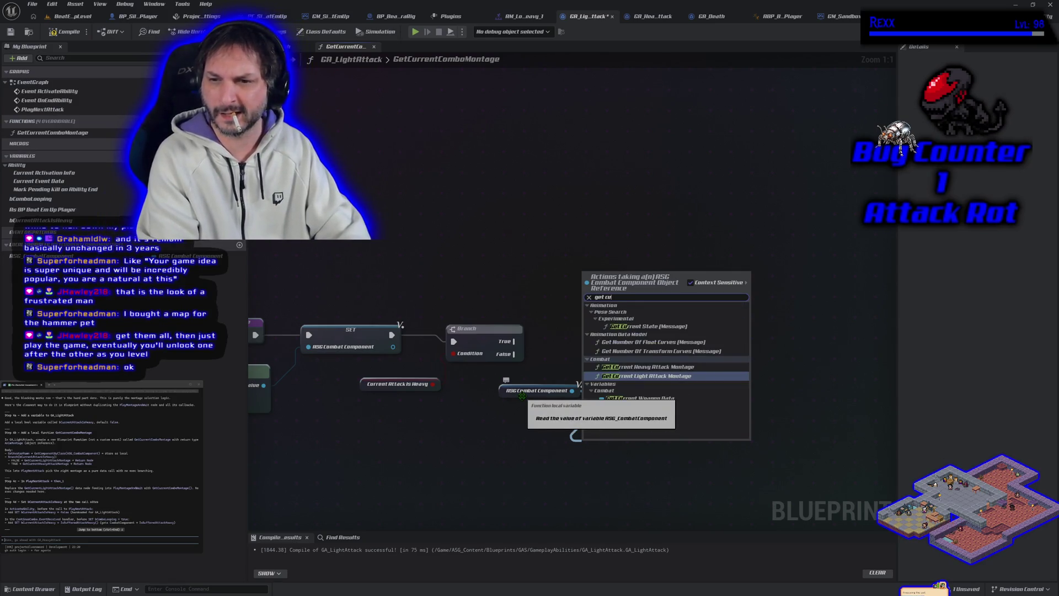
text(rrent)
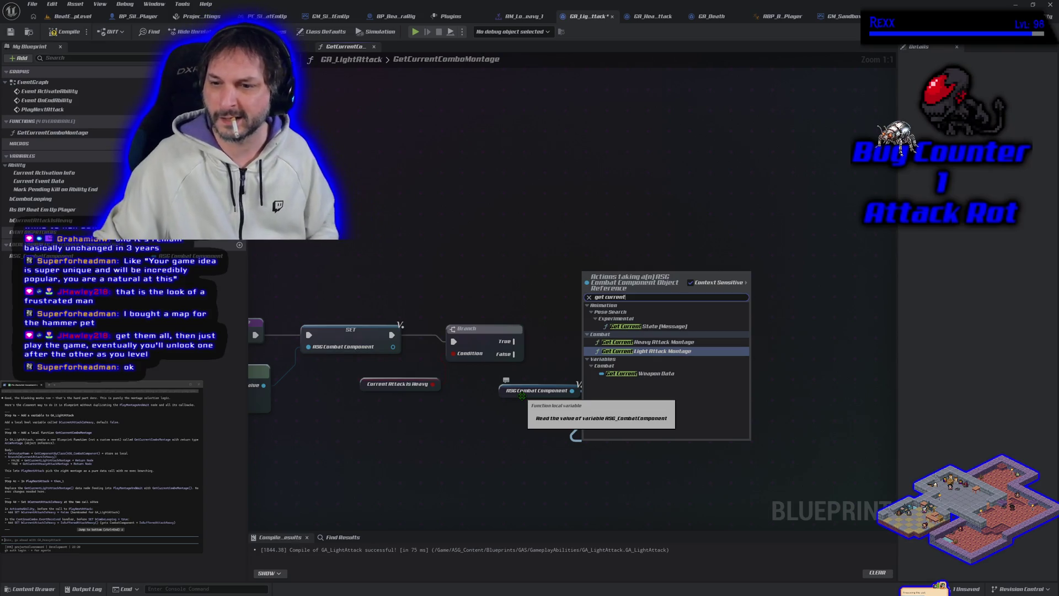
click(663, 342)
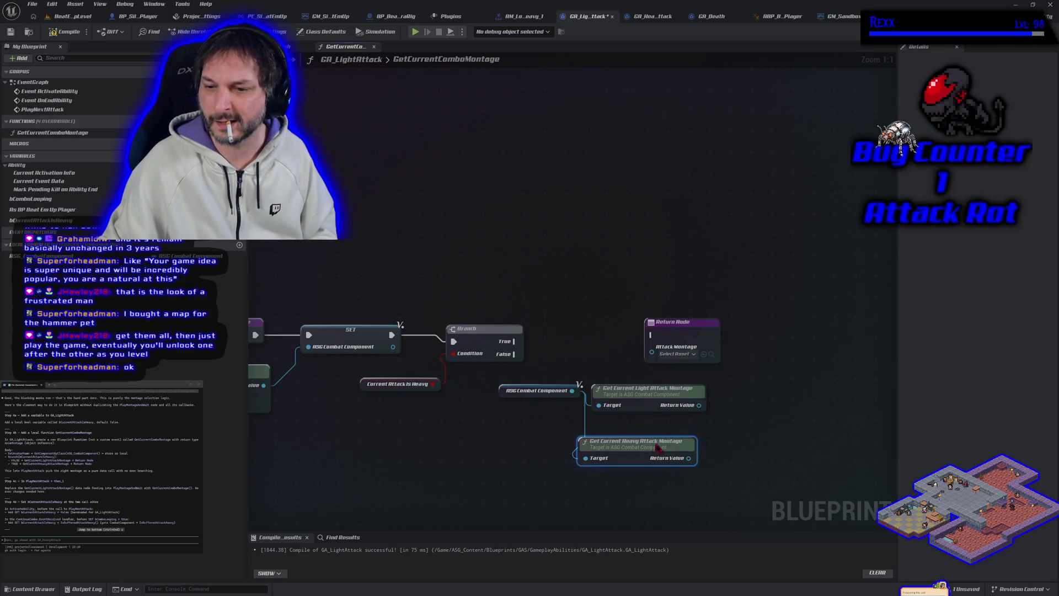
drag(658, 448, 670, 435)
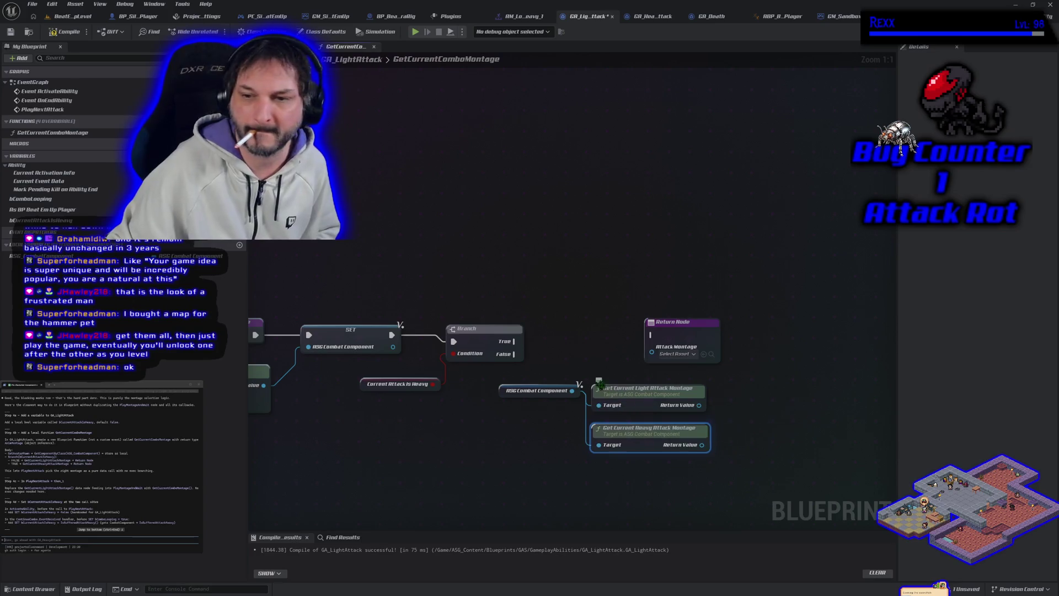
Duplicate the Return Node and connect Branch True and False to the two returns.
drag(615, 328, 656, 241)
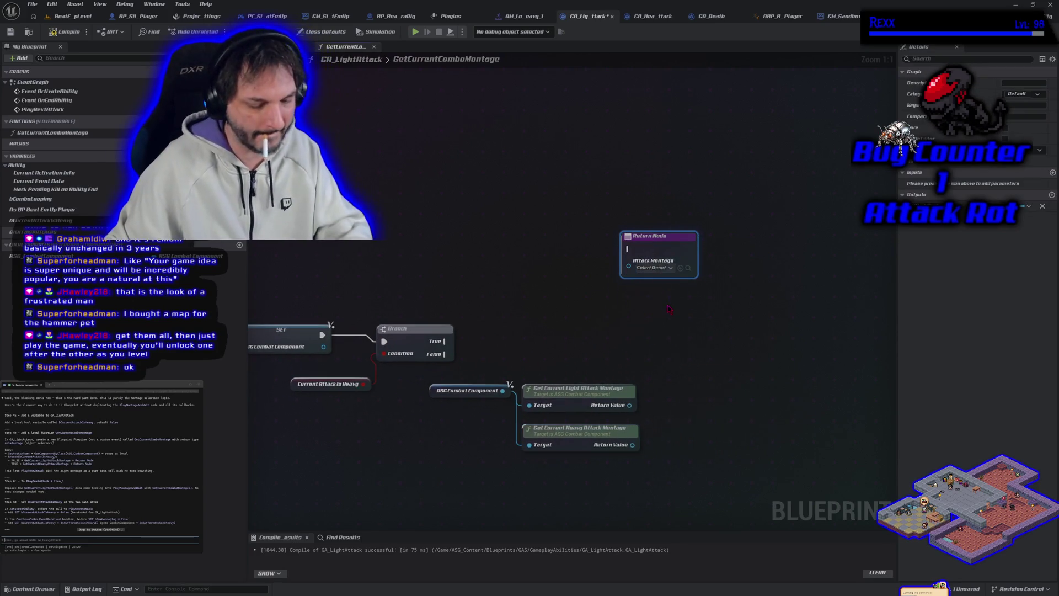
key(ctrl+d)
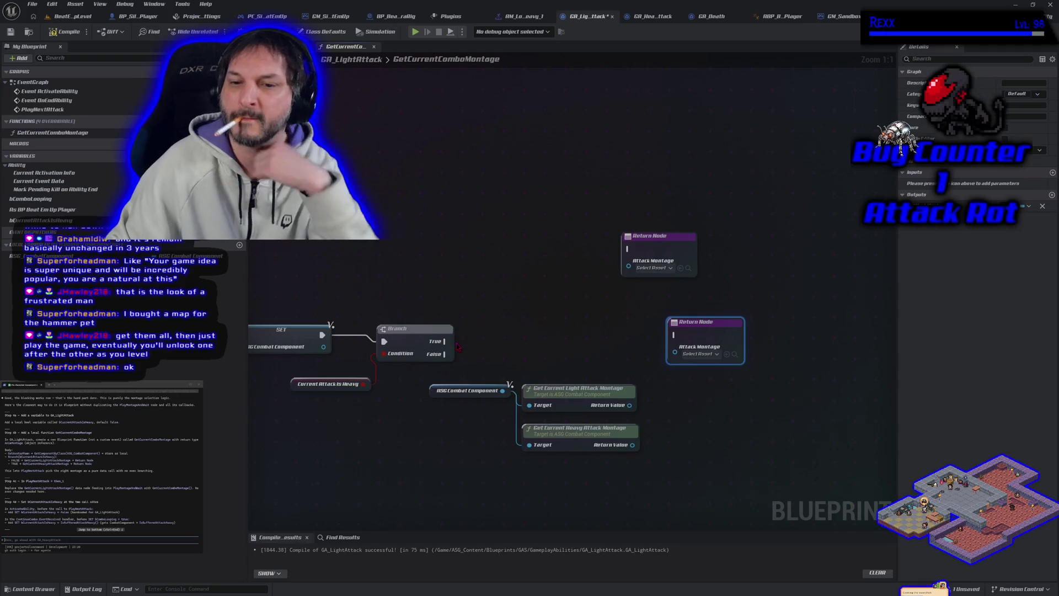
mouse_move(446, 341)
mouse_down()
mouse_move(513, 353)
mouse_move(629, 249)
mouse_up()
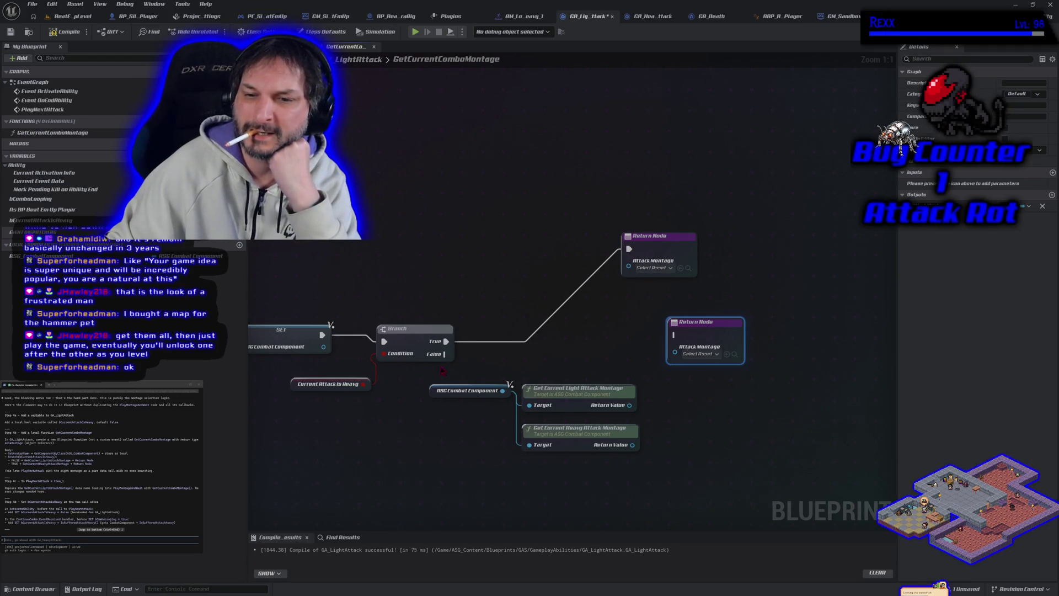
mouse_move(447, 354)
mouse_down()
mouse_move(668, 353)
mouse_move(687, 331)
mouse_move(650, 441)
mouse_up()
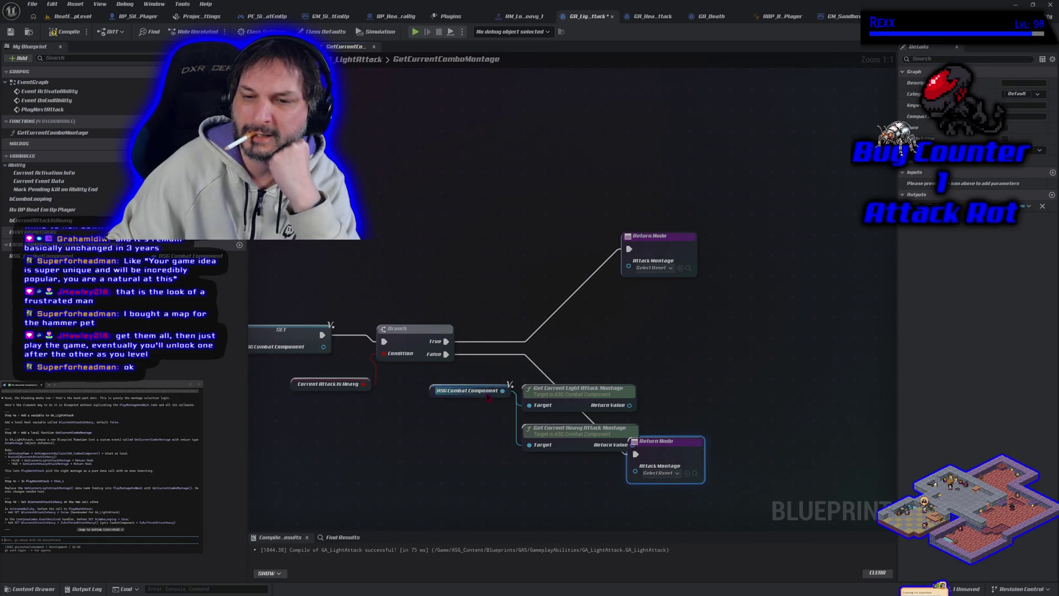
Arrange the component getter, montage getters and both Return Nodes beside the Branch.
mouse_move(442, 393)
mouse_down()
mouse_move(532, 358)
mouse_move(525, 351)
mouse_up()
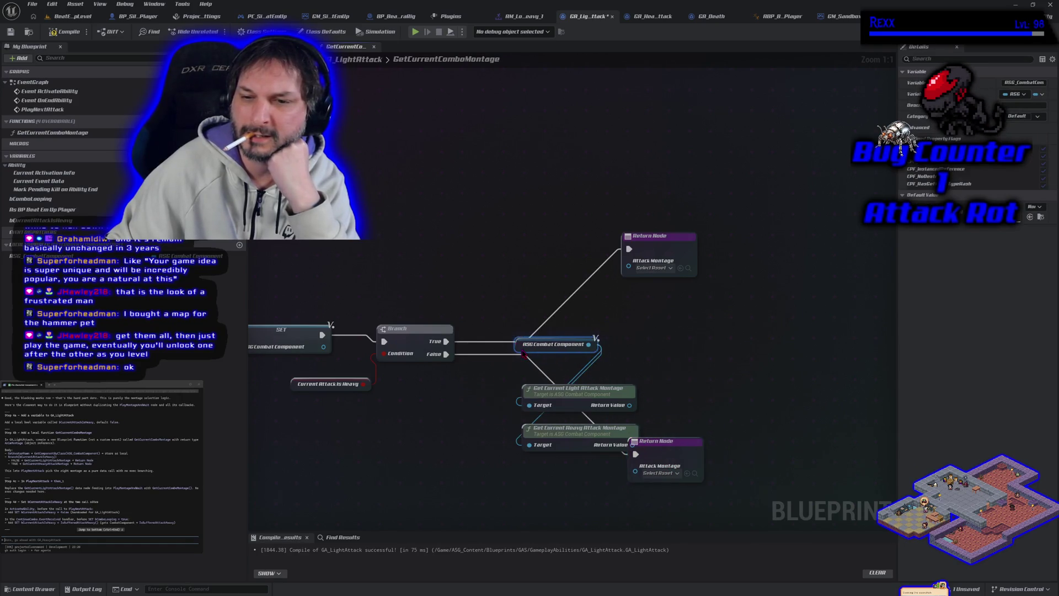
mouse_move(570, 405)
mouse_down()
mouse_move(634, 362)
mouse_move(649, 318)
mouse_up()
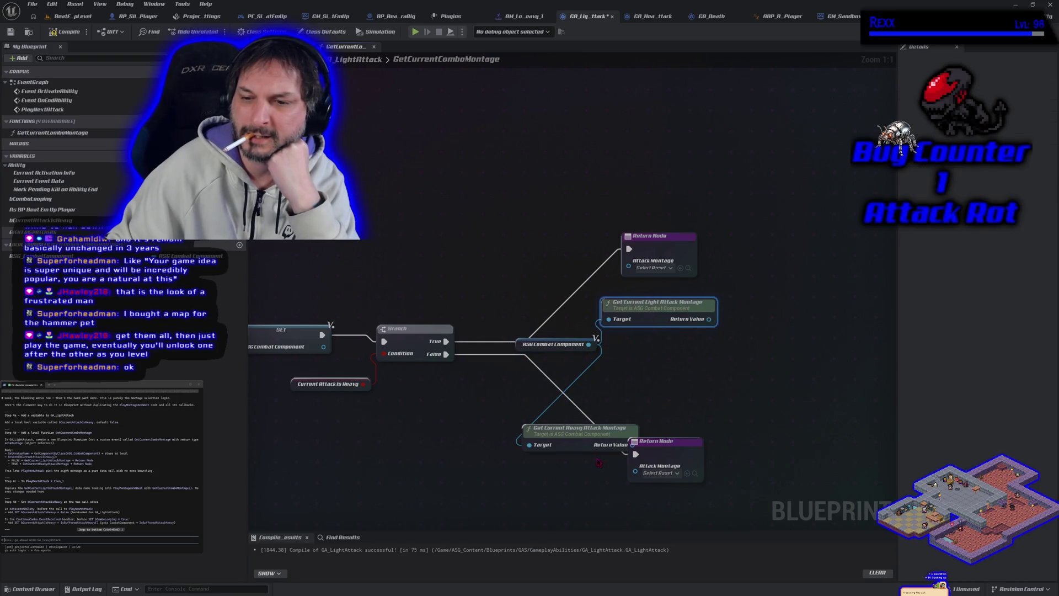
drag(589, 438, 669, 378)
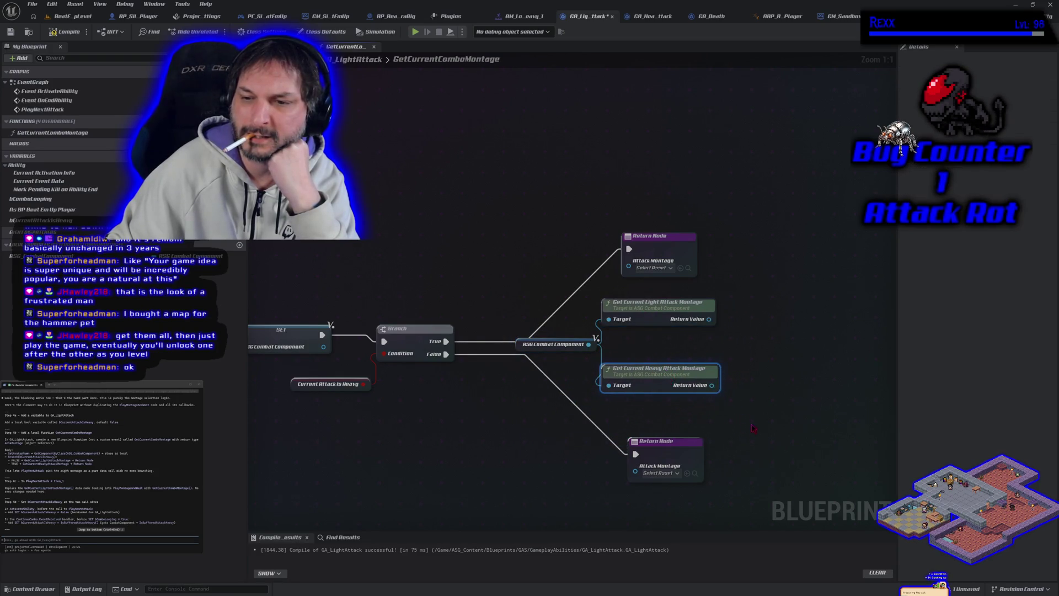
drag(753, 428, 578, 426)
drag(499, 250, 617, 255)
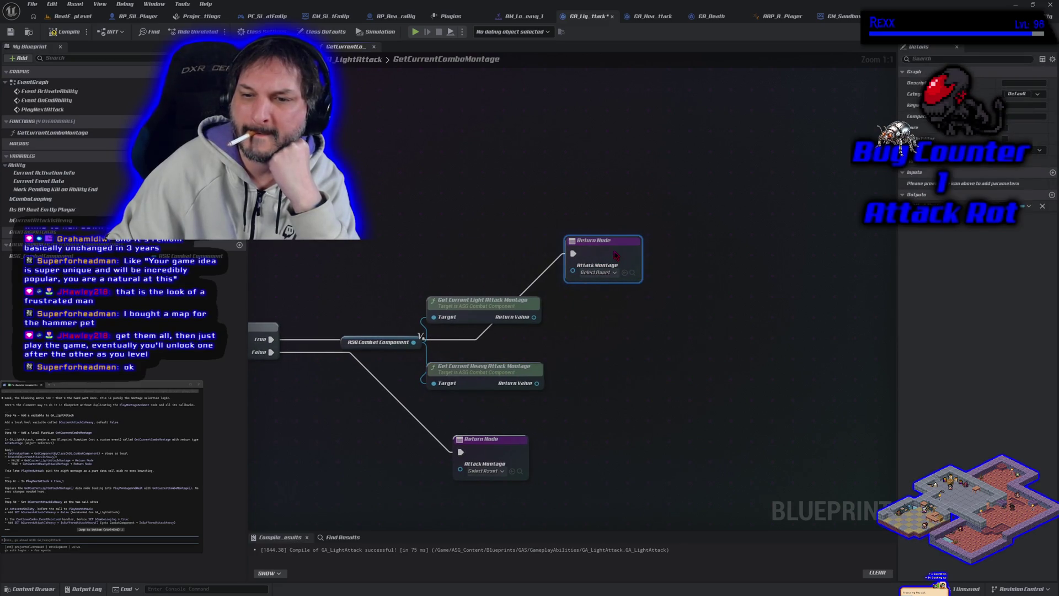
drag(508, 448, 619, 440)
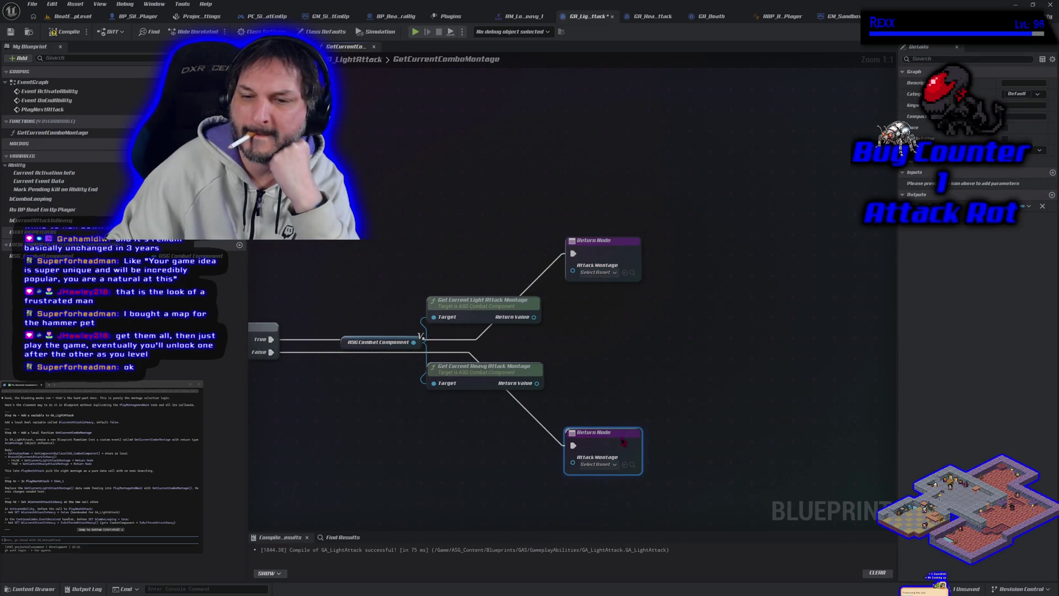
double_click(313, 340)
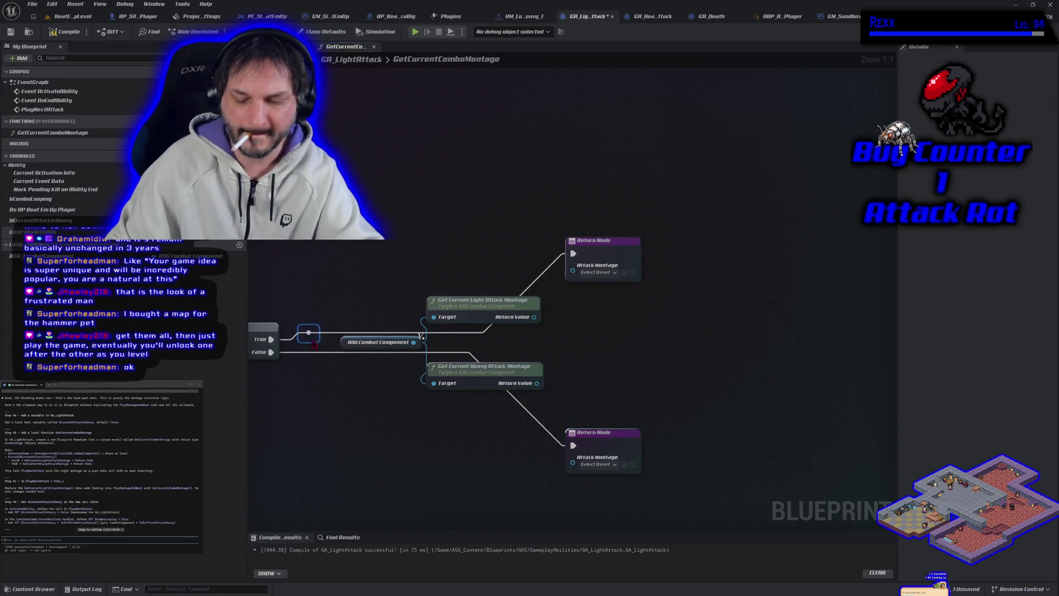
Route the True and False wires through reroute points to the upper and lower Return Nodes.
drag(309, 326, 301, 253)
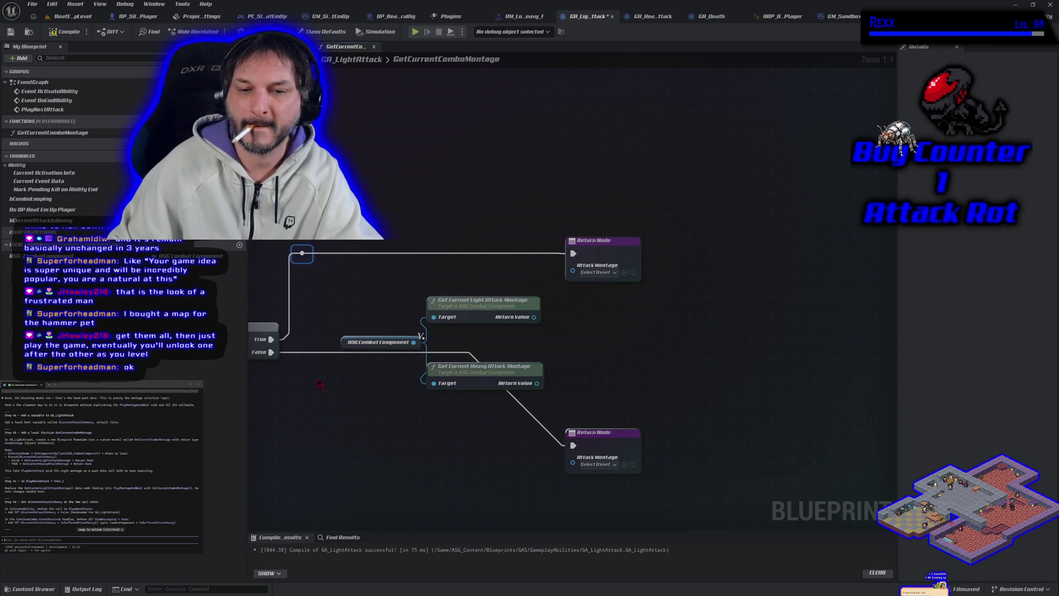
double_click(309, 352)
drag(309, 352, 302, 445)
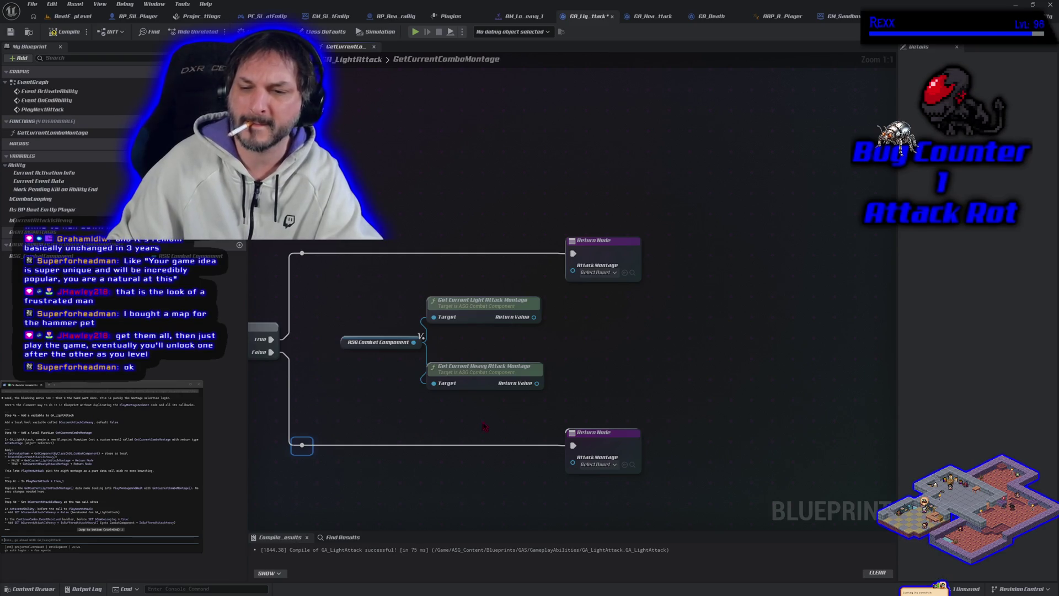
click(326, 420)
Swap the montage getters so Heavy sits on top and Light at the bottom.
mouse_move(471, 418)
mouse_down()
mouse_move(444, 396)
mouse_move(479, 374)
mouse_move(430, 309)
mouse_move(356, 288)
mouse_move(297, 304)
mouse_up()
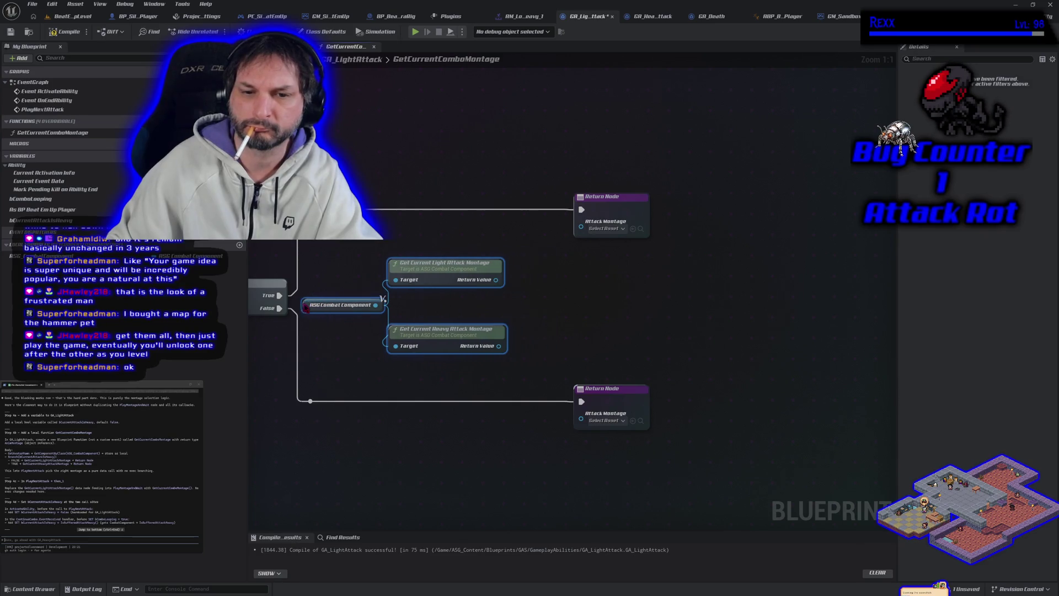
click(334, 347)
drag(433, 333, 432, 379)
drag(429, 274, 429, 231)
click(446, 288)
drag(446, 288, 476, 290)
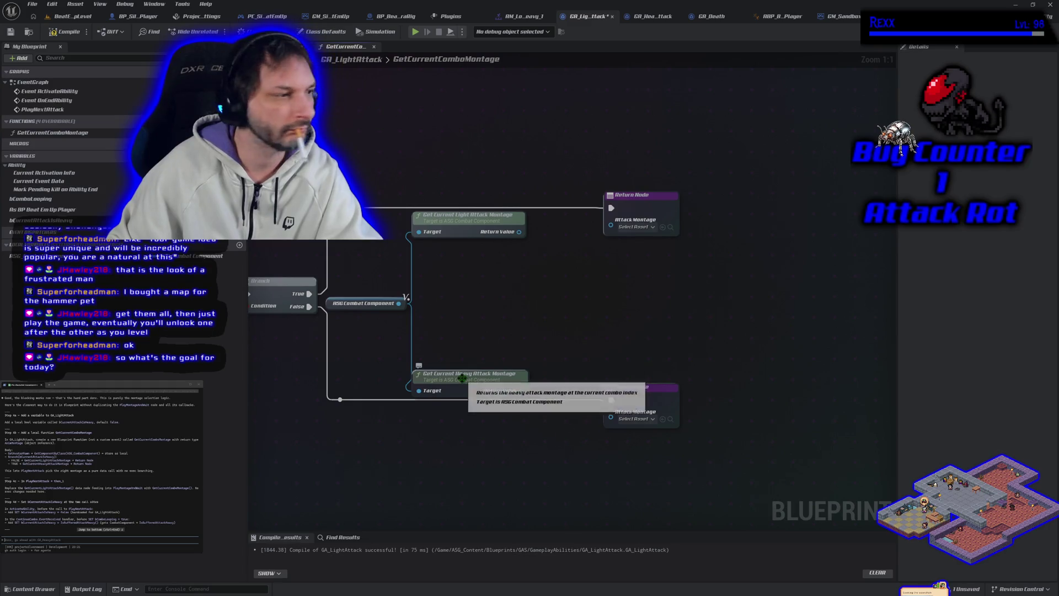
drag(465, 381, 491, 268)
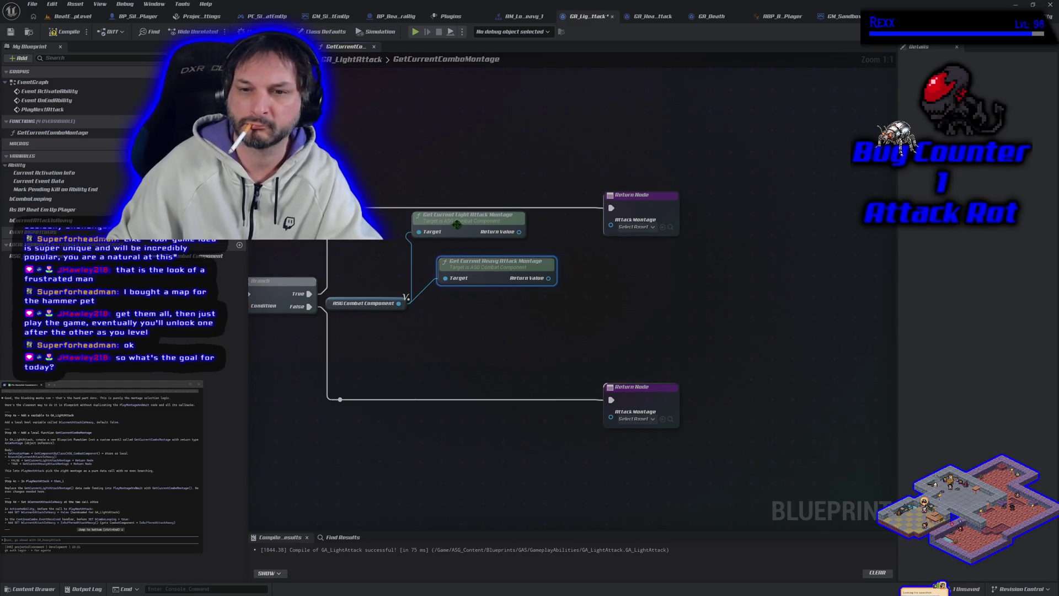
mouse_move(456, 225)
mouse_down()
mouse_move(458, 381)
mouse_move(475, 384)
mouse_up()
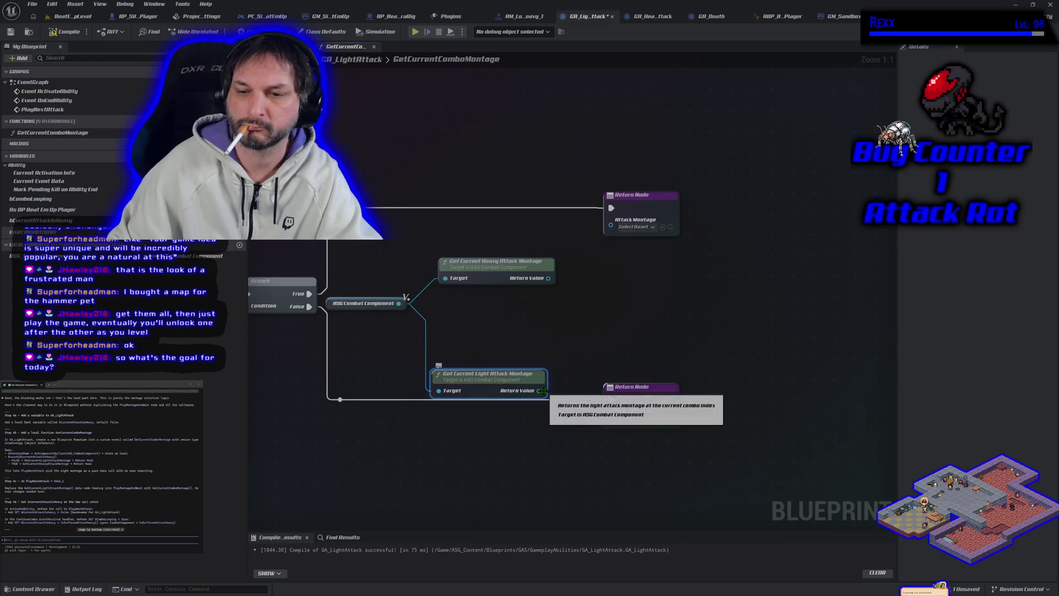
Feed Heavy Attack Montage to the True return, Light to the False return, and compile.
mouse_move(544, 391)
mouse_down()
mouse_move(562, 430)
mouse_move(611, 412)
mouse_up()
mouse_move(548, 278)
mouse_down()
mouse_move(607, 292)
mouse_move(611, 226)
mouse_up()
drag(480, 267, 473, 220)
click(58, 34)
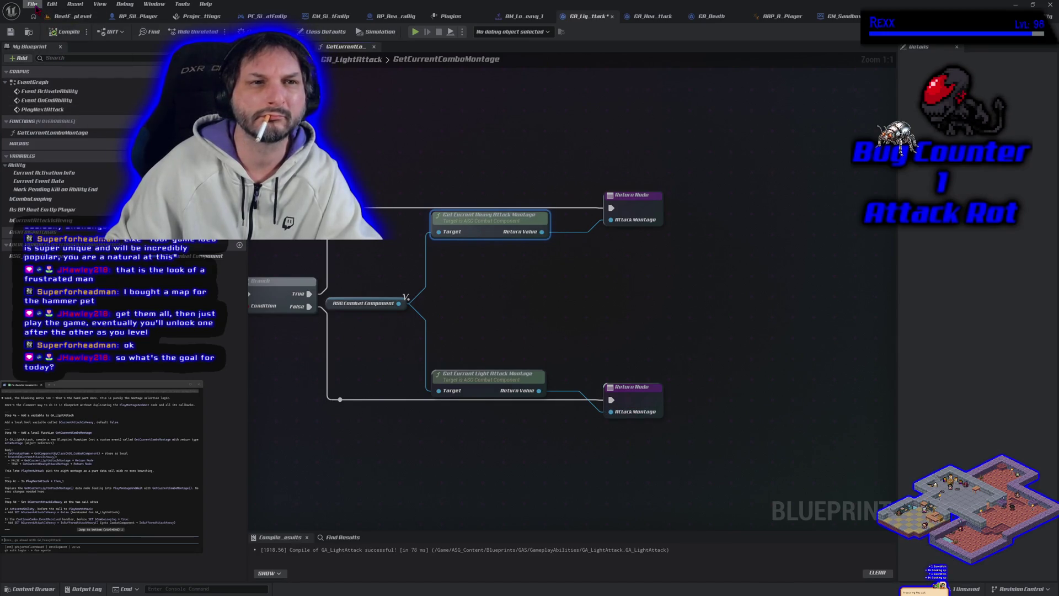
Save the blueprint with the finished GetCurrentComboMontage function, then return to GA_LightAttack's EventGraph.
click(32, 4)
click(58, 65)
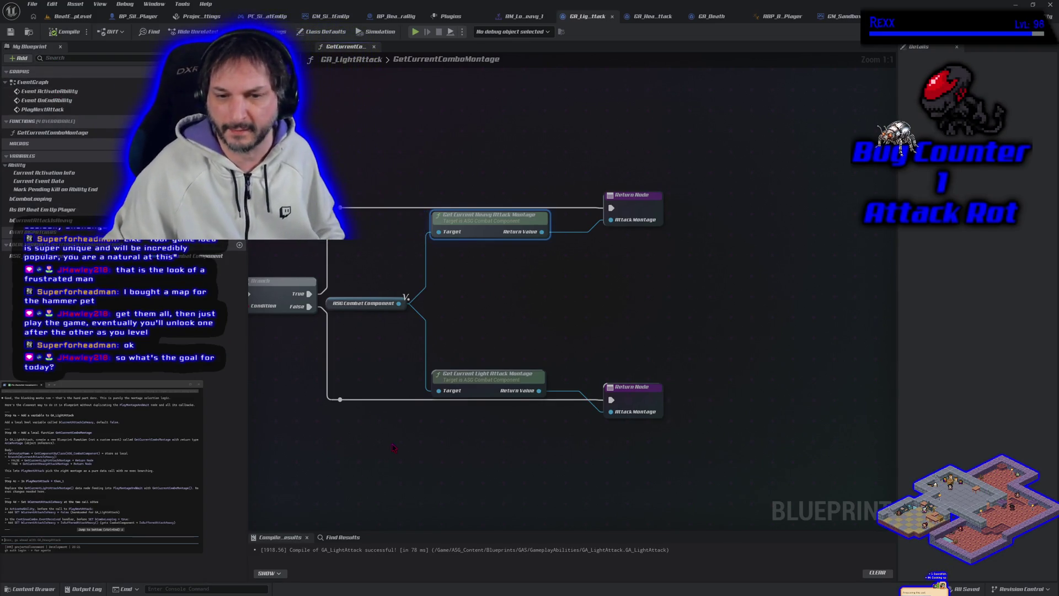
mouse_move(393, 447)
mouse_down()
mouse_move(425, 431)
mouse_move(542, 463)
mouse_move(596, 442)
mouse_move(527, 468)
mouse_up()
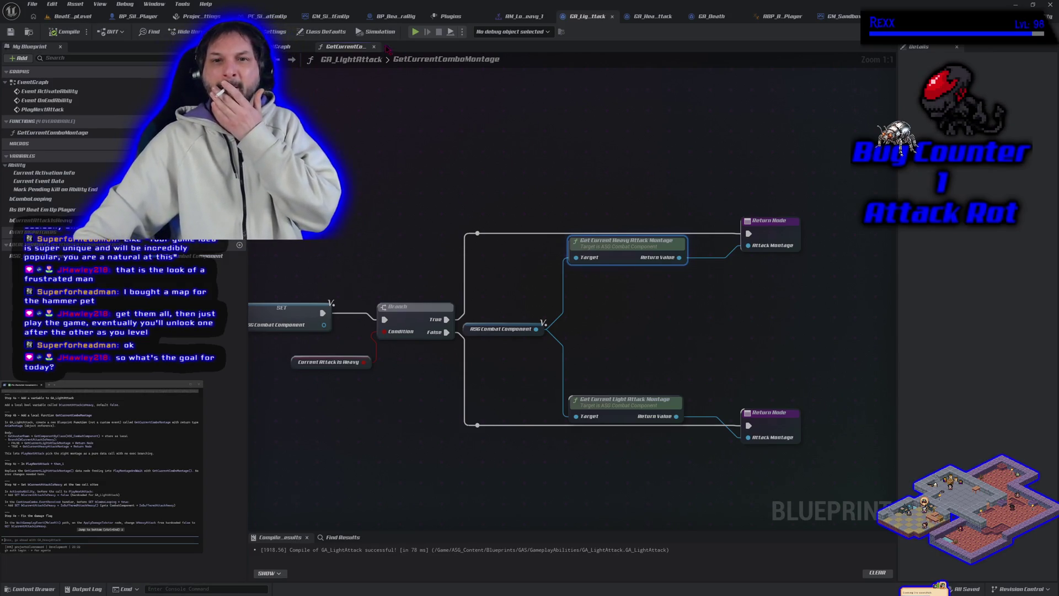
key(alt+Left)
scroll(570, 297, up, 4)
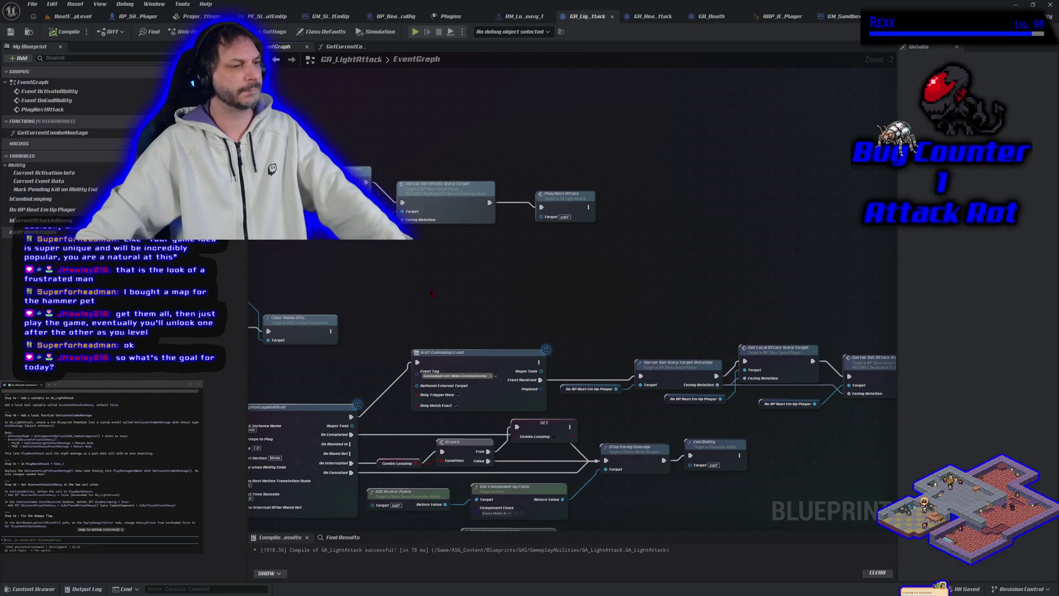
Insert Get Current Combo Montage after Then 1, feeding its montage into PlayMontageAndWait; compile and save.
mouse_move(441, 300)
mouse_down()
mouse_move(511, 241)
mouse_move(850, 184)
mouse_up()
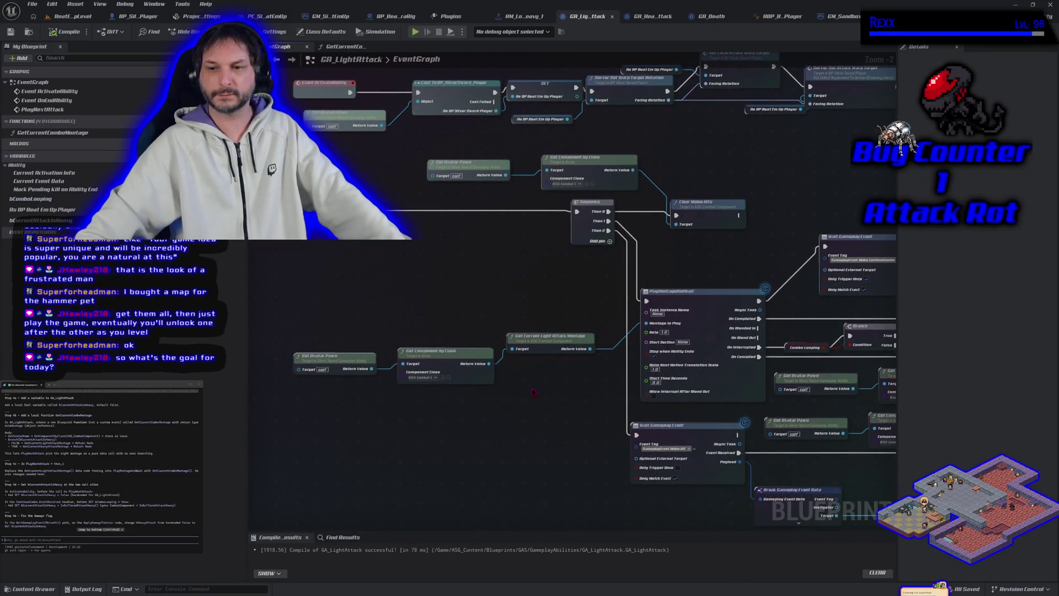
scroll(567, 363, up, 1)
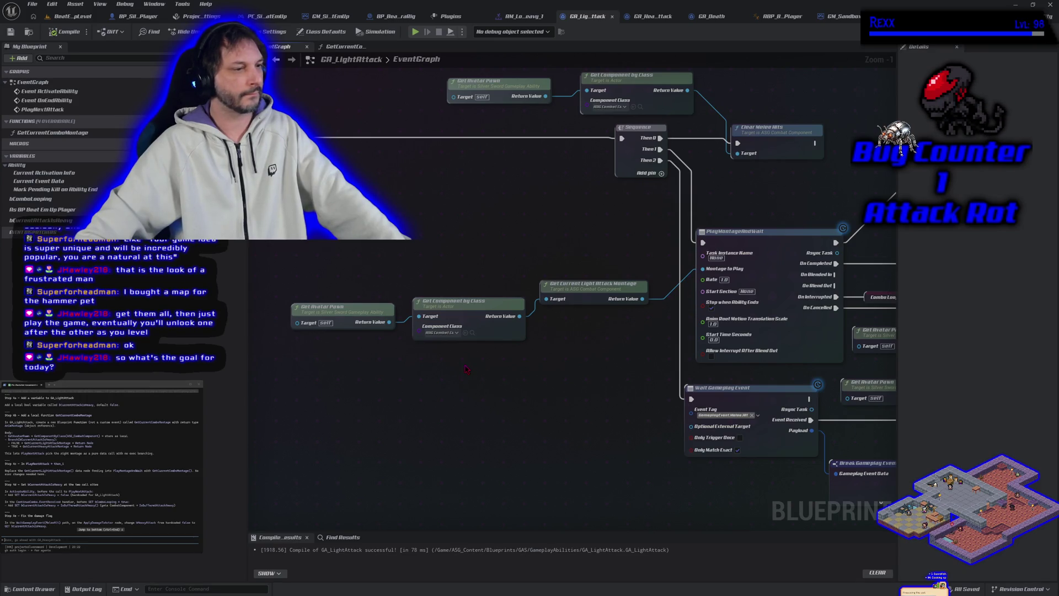
mouse_move(49, 133)
mouse_down()
mouse_move(347, 342)
mouse_move(502, 397)
mouse_move(577, 331)
mouse_move(558, 240)
mouse_move(576, 240)
mouse_up()
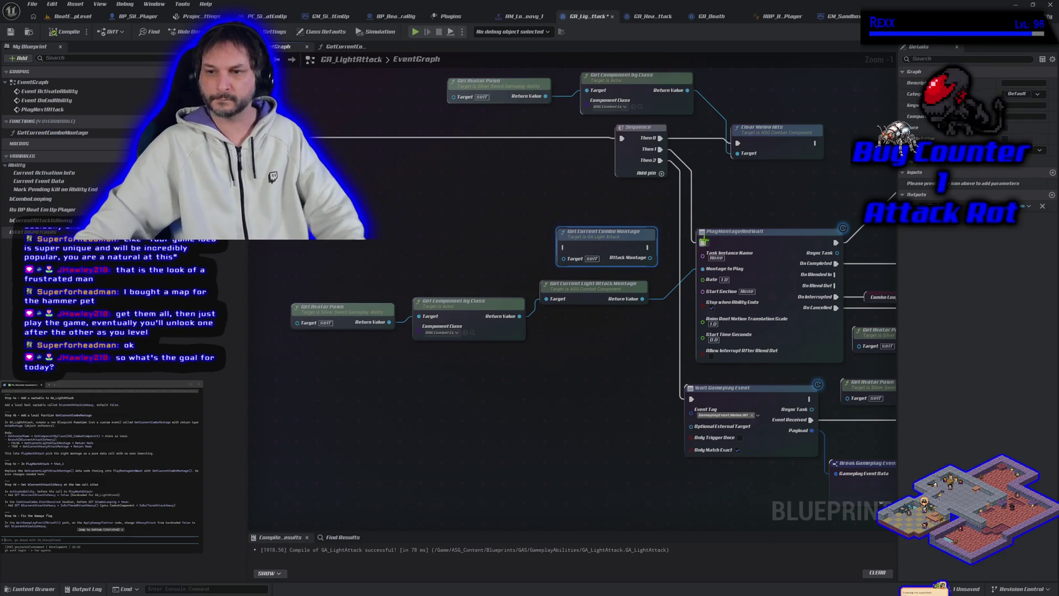
drag(704, 241, 566, 249)
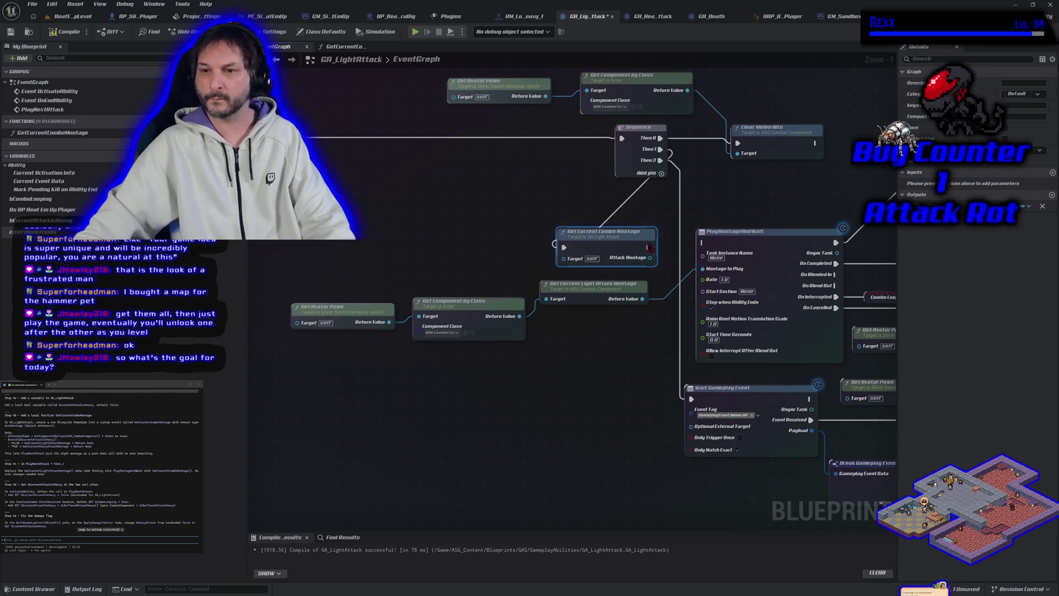
drag(649, 247, 703, 243)
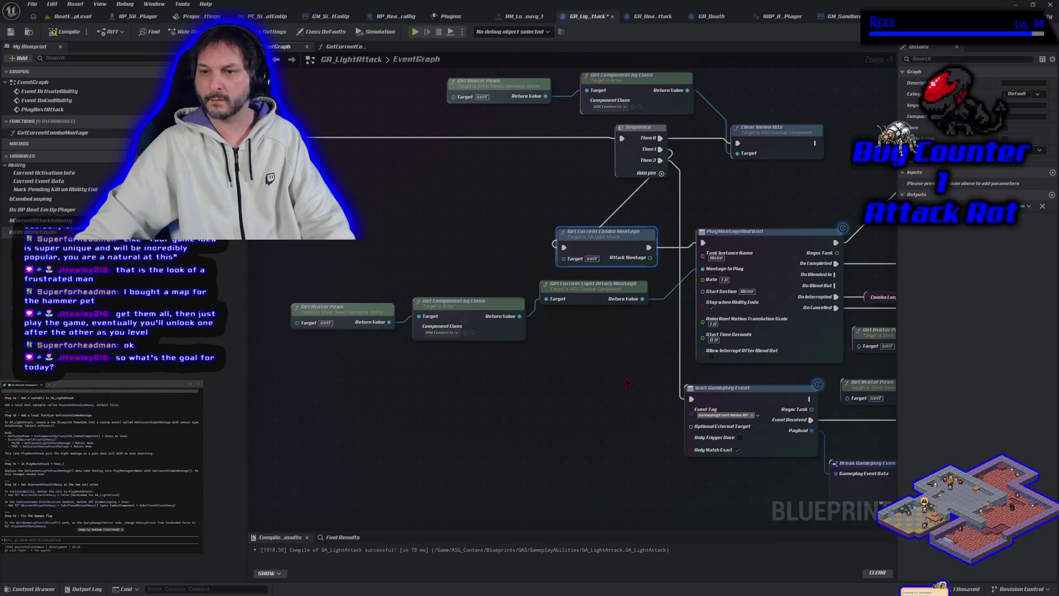
drag(650, 258, 703, 271)
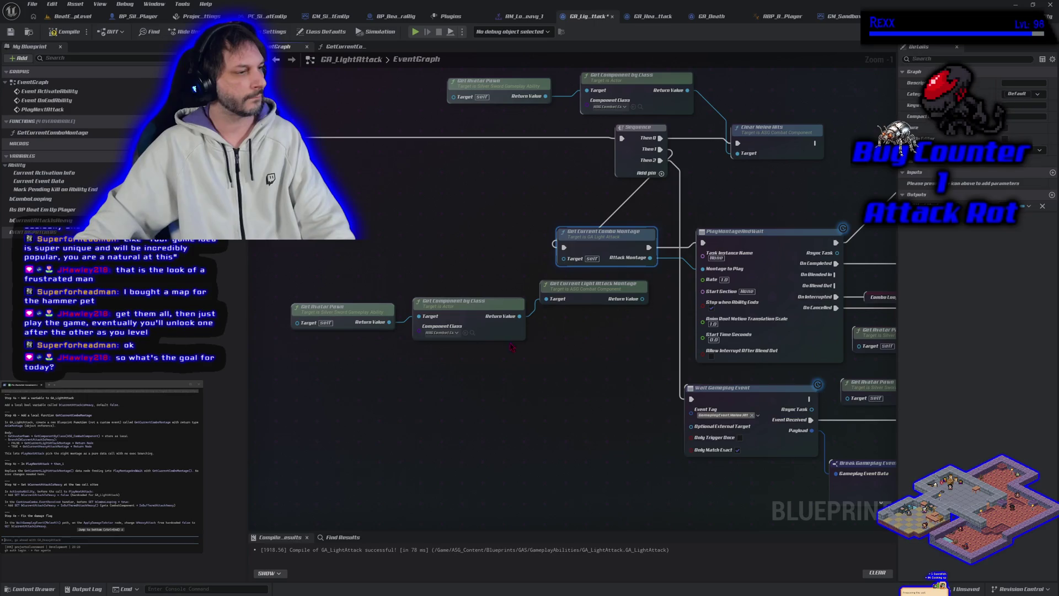
click(66, 32)
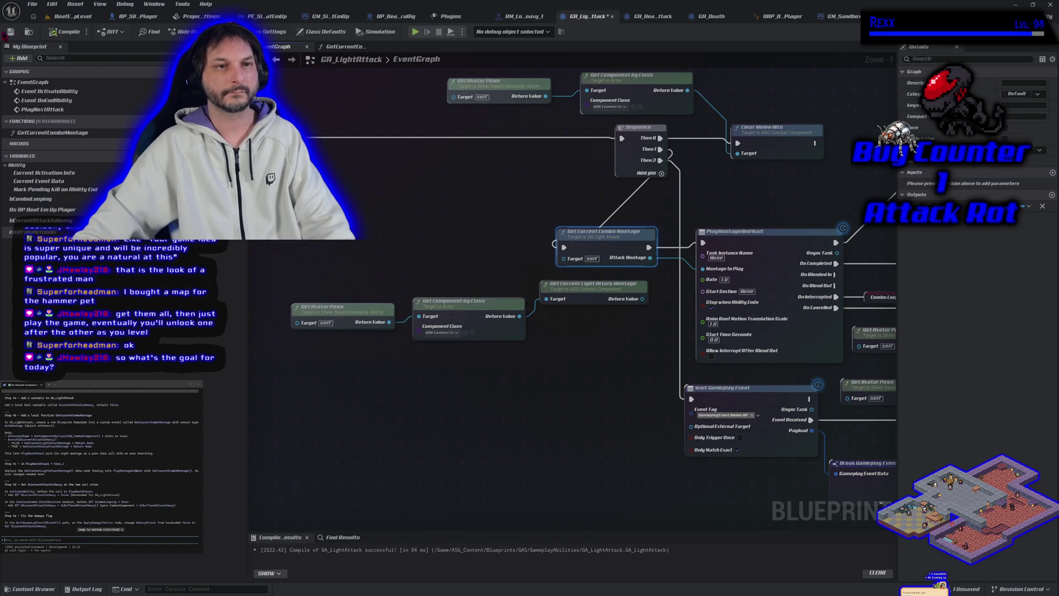
click(10, 32)
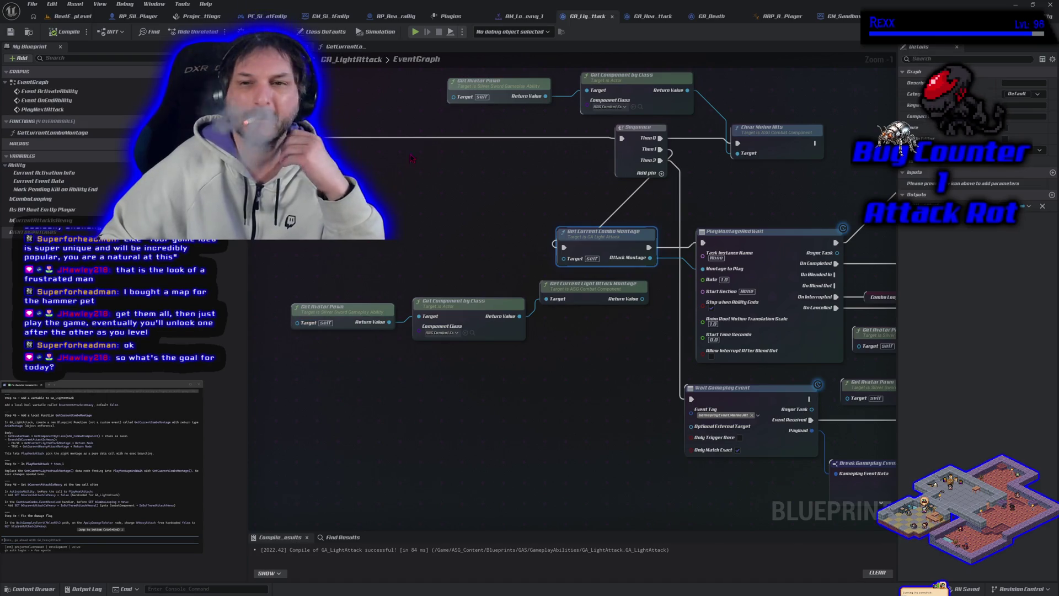
drag(324, 339, 444, 375)
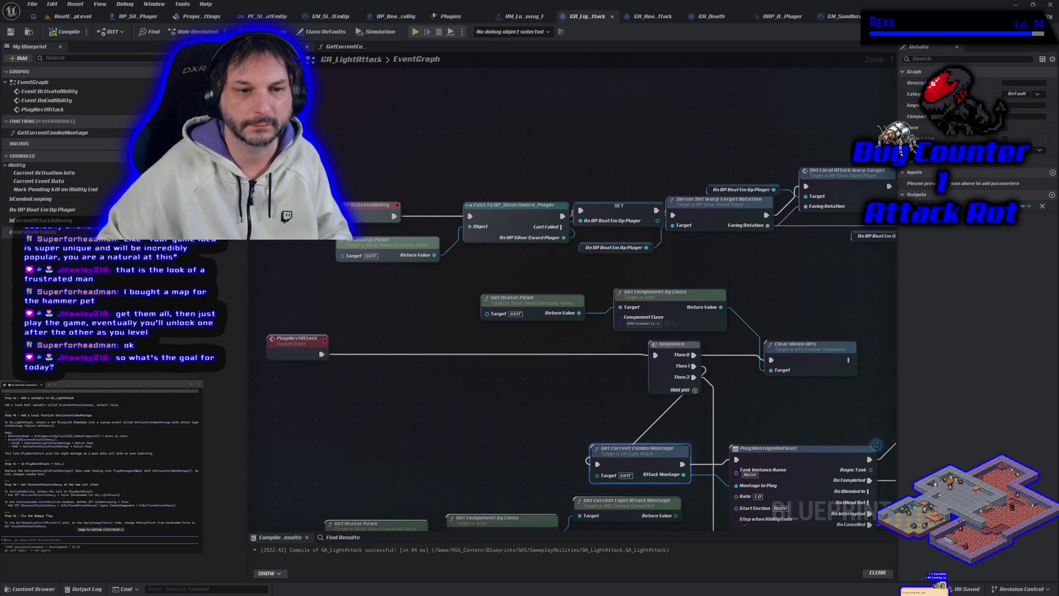
mouse_move(41, 220)
mouse_down()
mouse_move(411, 251)
mouse_move(419, 221)
mouse_move(394, 221)
mouse_move(456, 215)
mouse_move(382, 214)
mouse_up()
Wire the SET Current Attack Is Heavy node after ActivateAbility and shift the Combo Looping setter right.
click(419, 257)
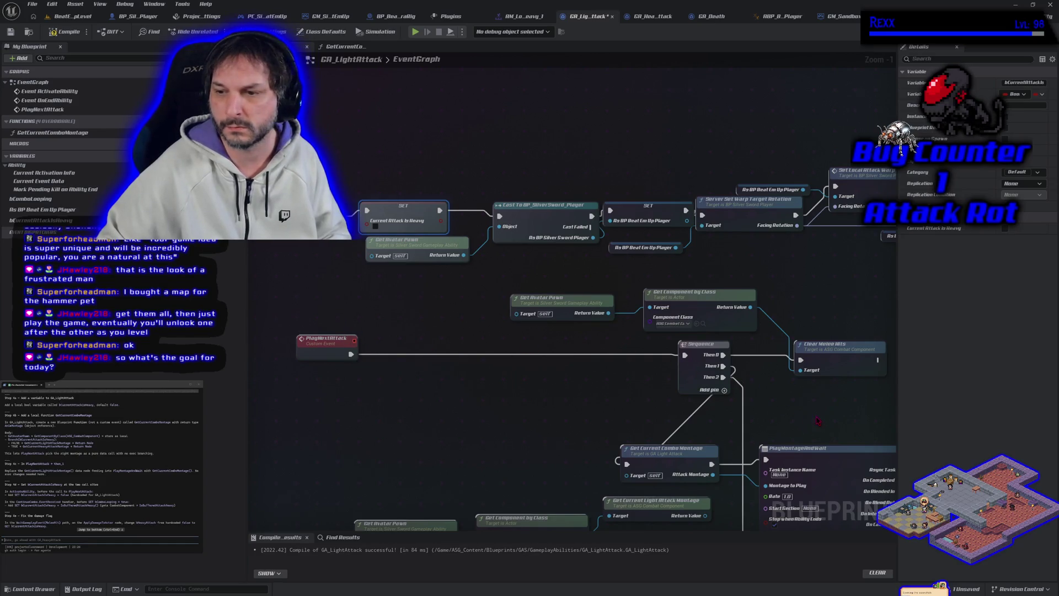
mouse_move(684, 356)
mouse_down()
mouse_move(755, 301)
mouse_move(861, 367)
mouse_up()
mouse_move(457, 336)
mouse_down()
mouse_move(568, 278)
mouse_move(658, 277)
mouse_move(651, 266)
mouse_up()
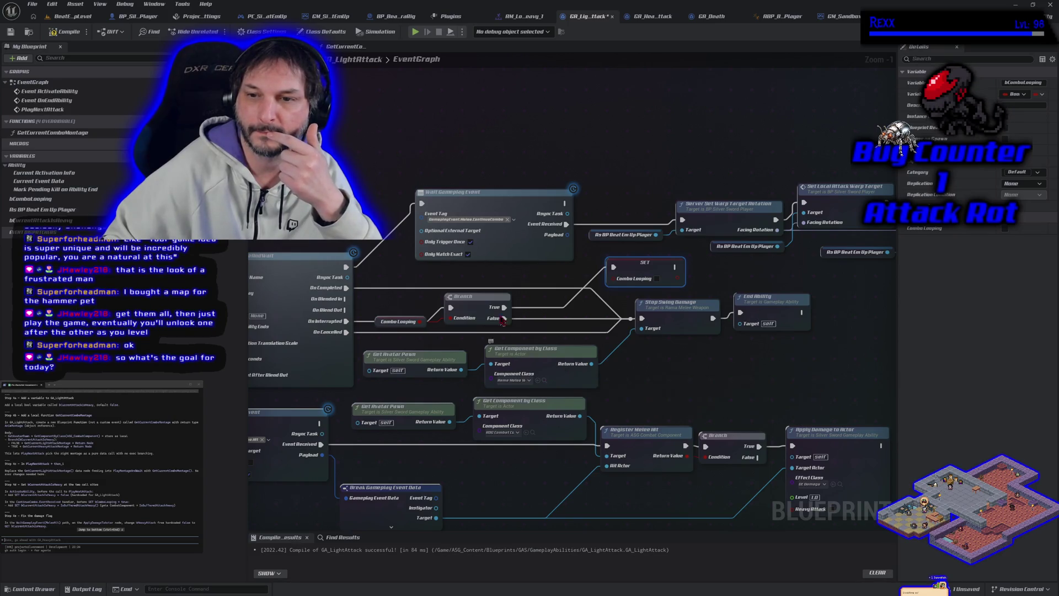
mouse_move(562, 373)
mouse_down()
mouse_move(293, 280)
mouse_move(396, 332)
mouse_up()
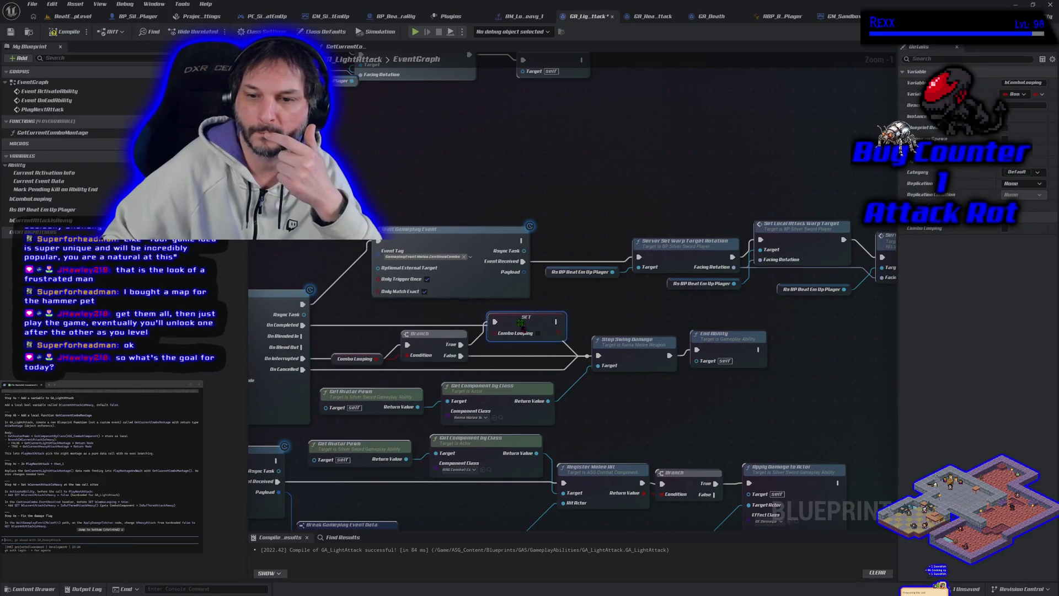
drag(506, 322, 475, 373)
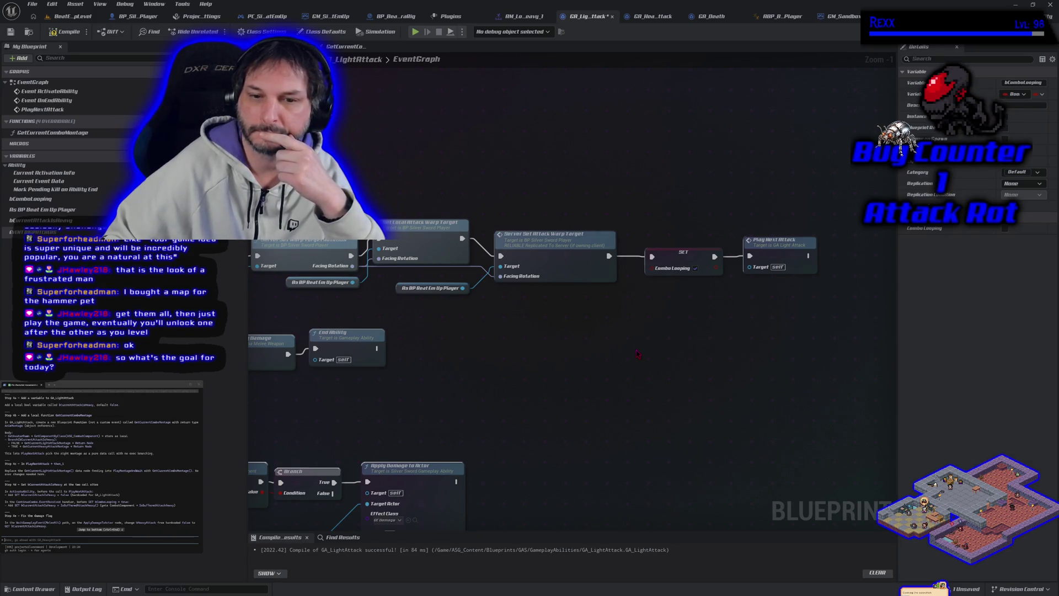
mouse_move(638, 354)
mouse_down()
mouse_move(623, 359)
mouse_move(643, 361)
mouse_move(632, 367)
mouse_move(594, 365)
mouse_up()
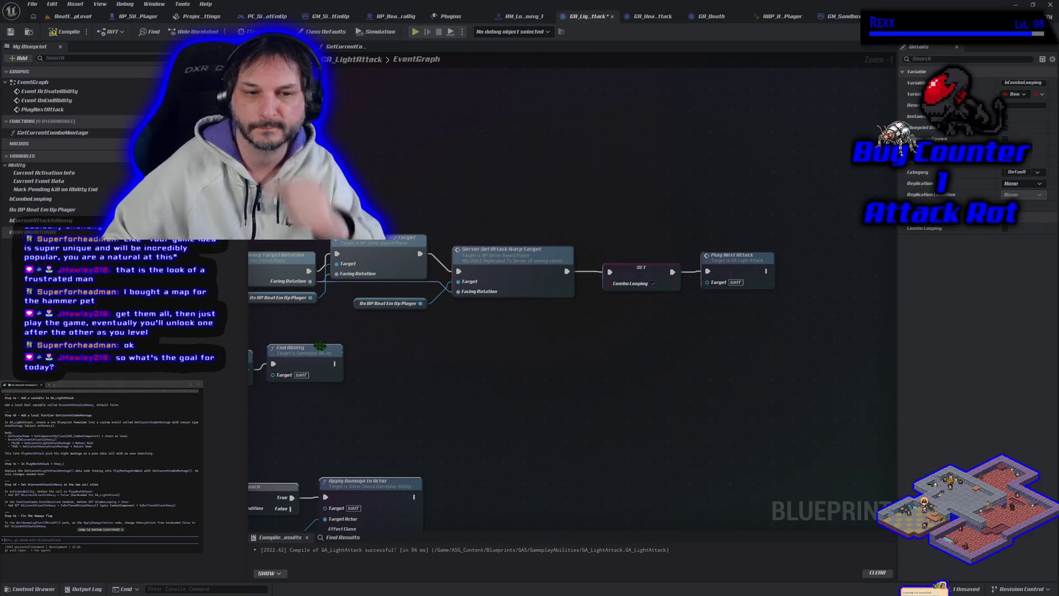
From the As BP Beat Em Up Player getter, add Get Combat Component and Is Buffered Attack Heavy nodes.
mouse_move(71, 211)
mouse_down()
mouse_move(138, 264)
mouse_move(287, 324)
mouse_move(463, 338)
mouse_up()
mouse_move(533, 345)
mouse_down()
mouse_move(524, 338)
mouse_move(560, 353)
mouse_move(549, 345)
mouse_up()
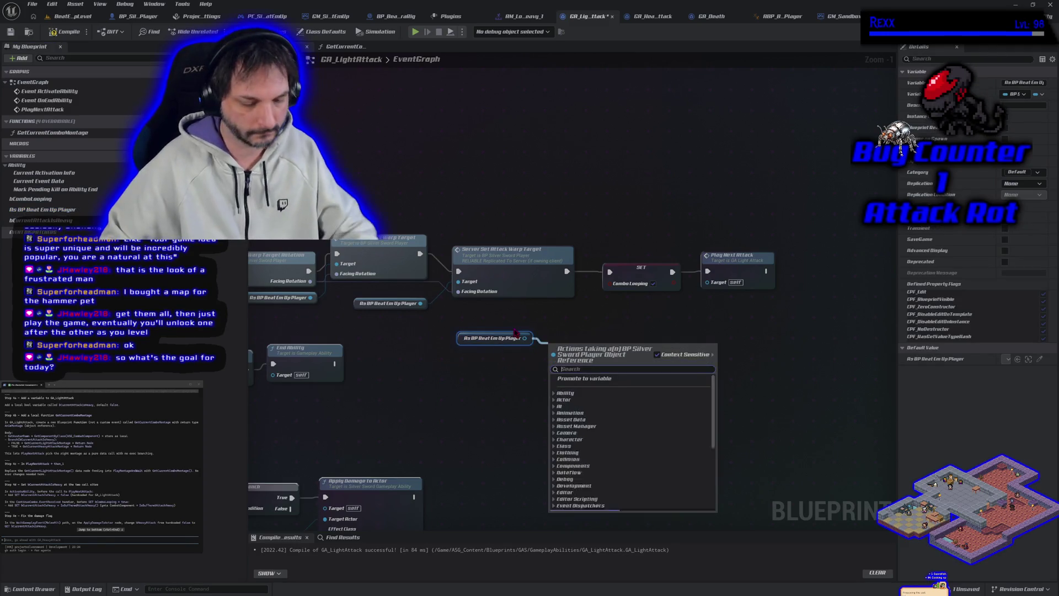
text(get combat com)
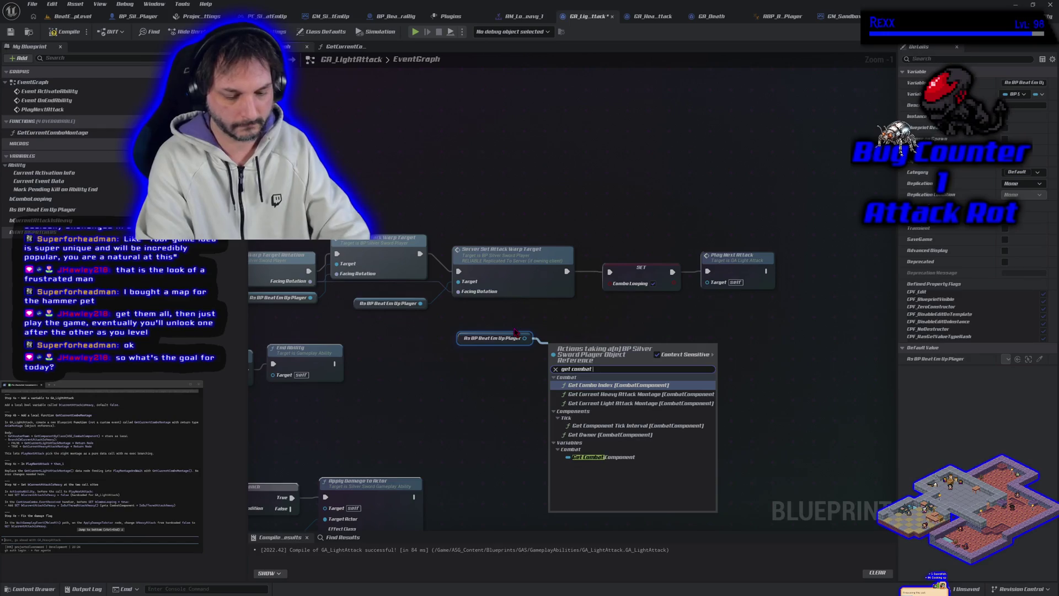
text(p)
key(Return)
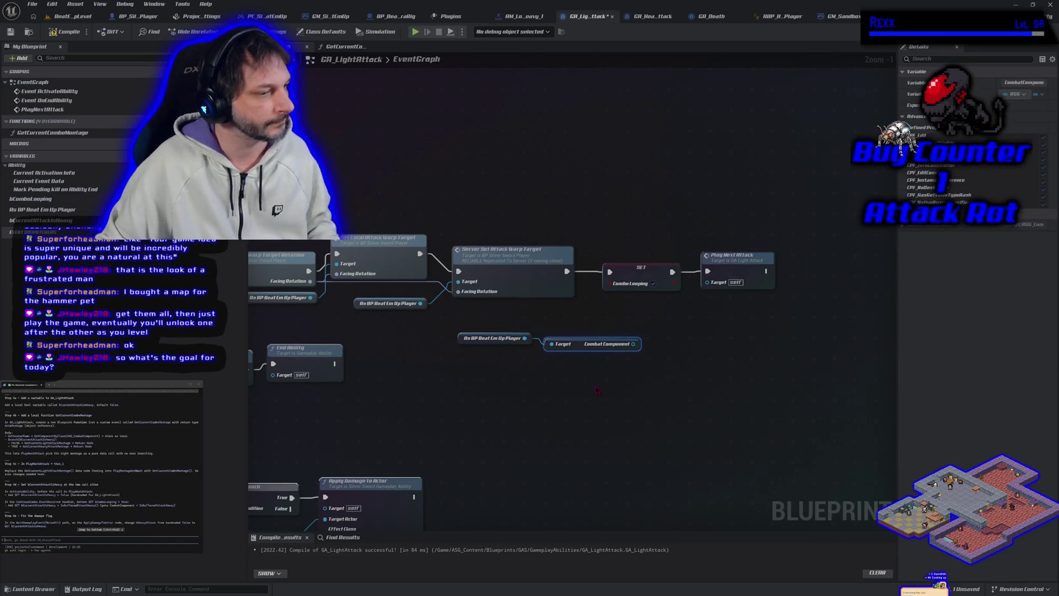
mouse_move(634, 344)
mouse_down()
mouse_move(706, 353)
mouse_move(661, 337)
mouse_up()
text(get is buff)
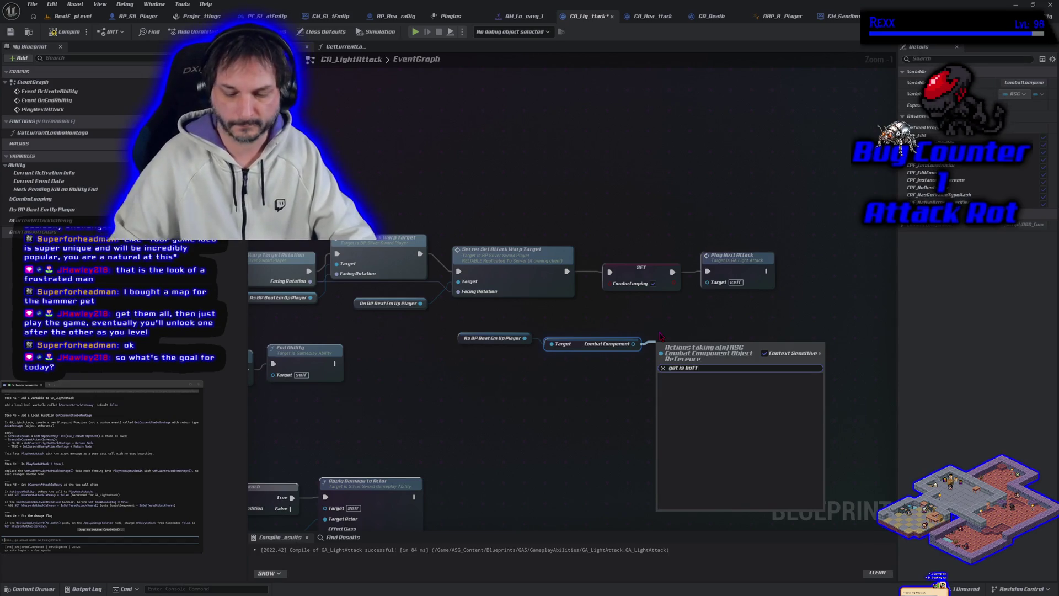
key(BackSpace)
key(BackSpace)
key(BackSpace)
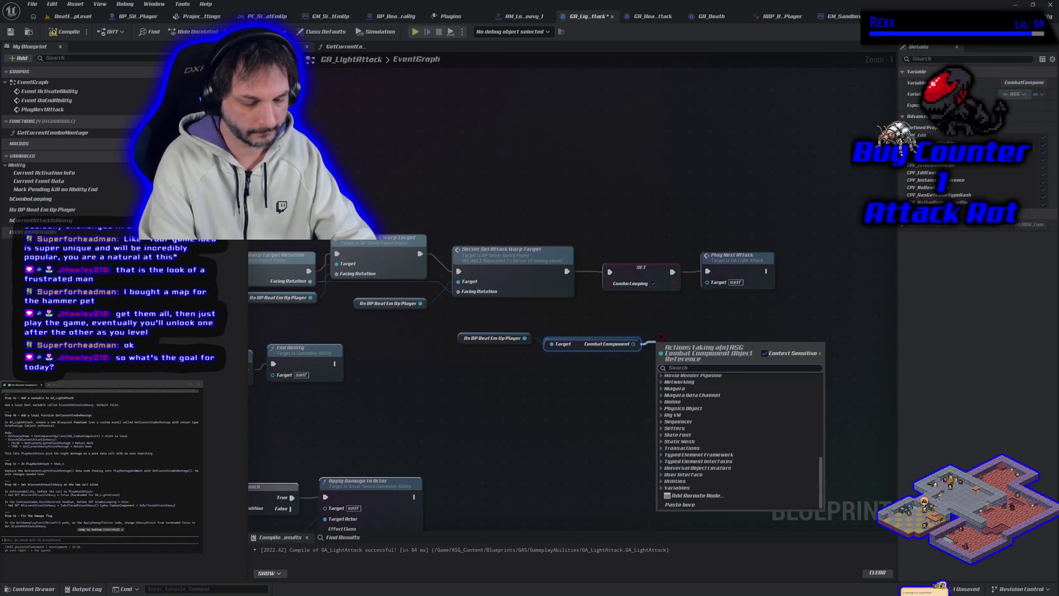
text(isbuff)
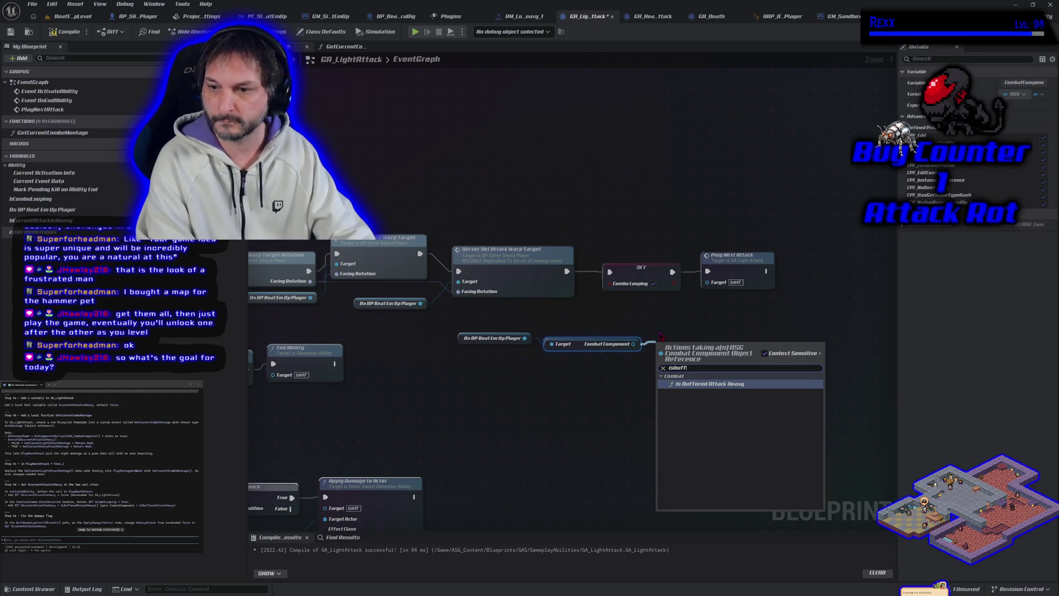
key(Return)
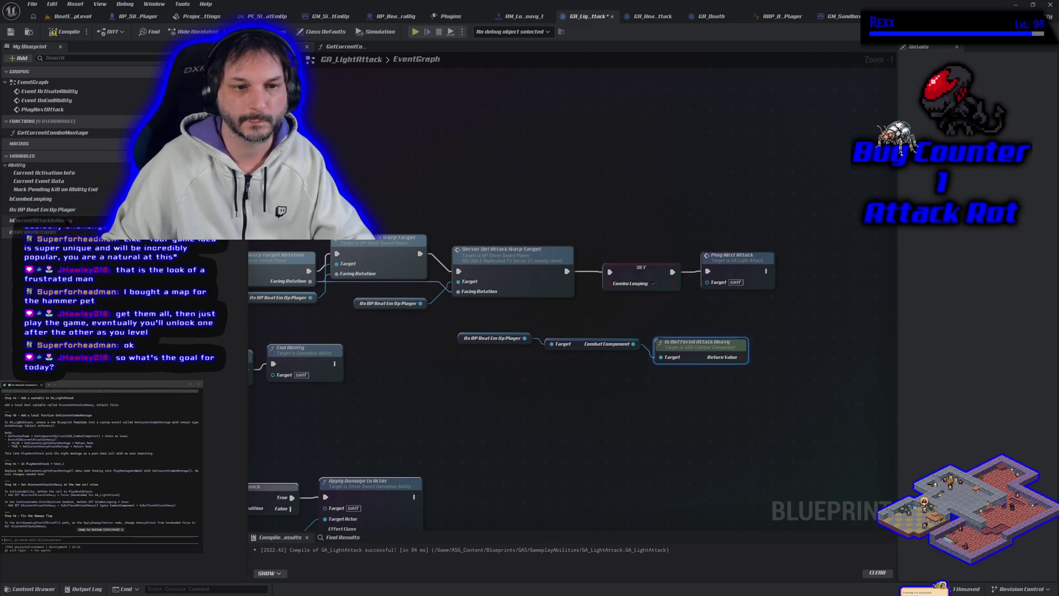
Insert a SET Current Attack Is Heavy node, fed by Is Buffered Attack Heavy, before SET Combo Looping.
mouse_move(41, 220)
mouse_down()
mouse_move(712, 383)
mouse_move(785, 327)
mouse_up()
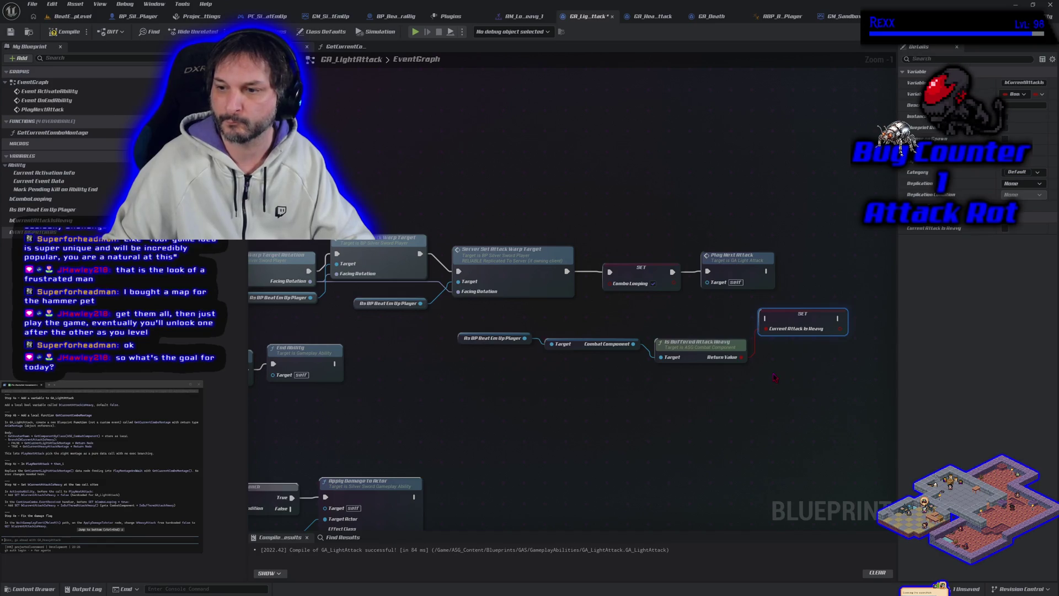
drag(774, 377, 735, 369)
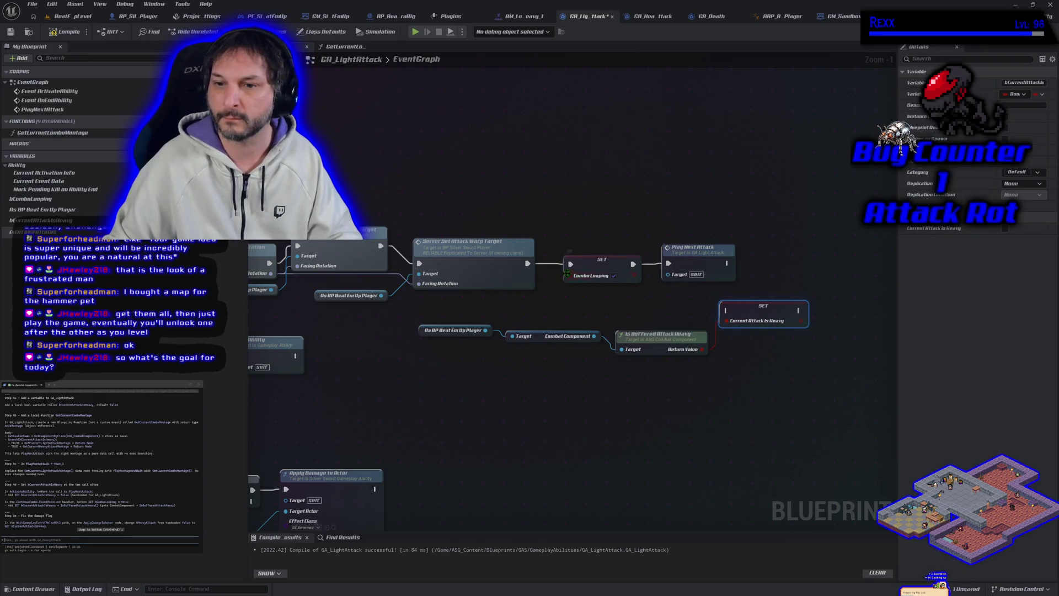
alt+click(571, 264)
mouse_move(577, 242)
mouse_down()
mouse_move(738, 285)
mouse_move(827, 244)
mouse_up()
drag(607, 312, 550, 330)
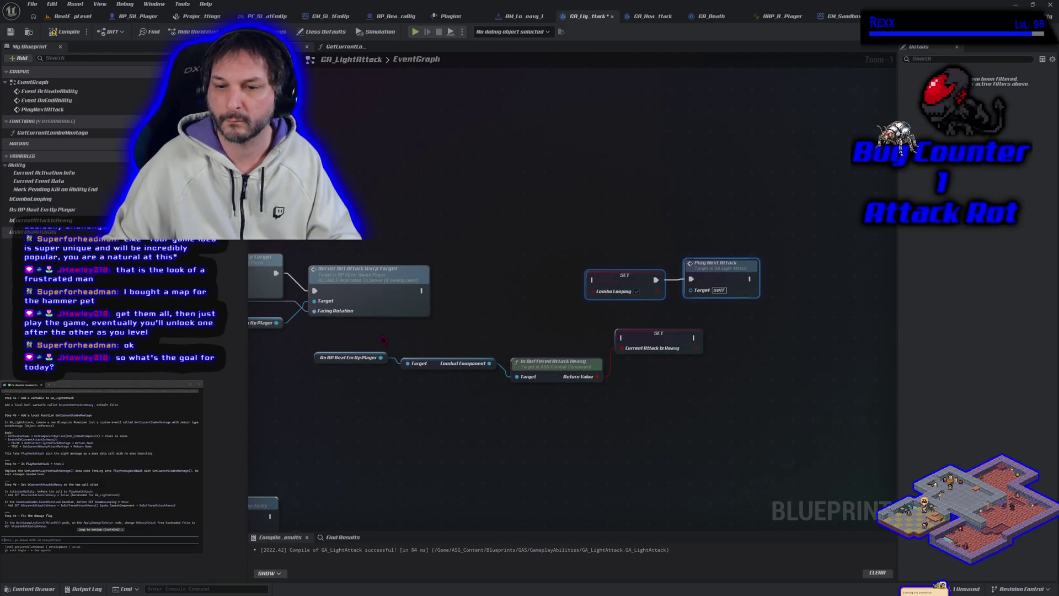
mouse_move(309, 383)
mouse_down()
mouse_move(651, 345)
mouse_move(519, 301)
mouse_move(528, 334)
mouse_move(641, 288)
mouse_move(728, 285)
mouse_up()
click(652, 322)
drag(557, 295, 628, 285)
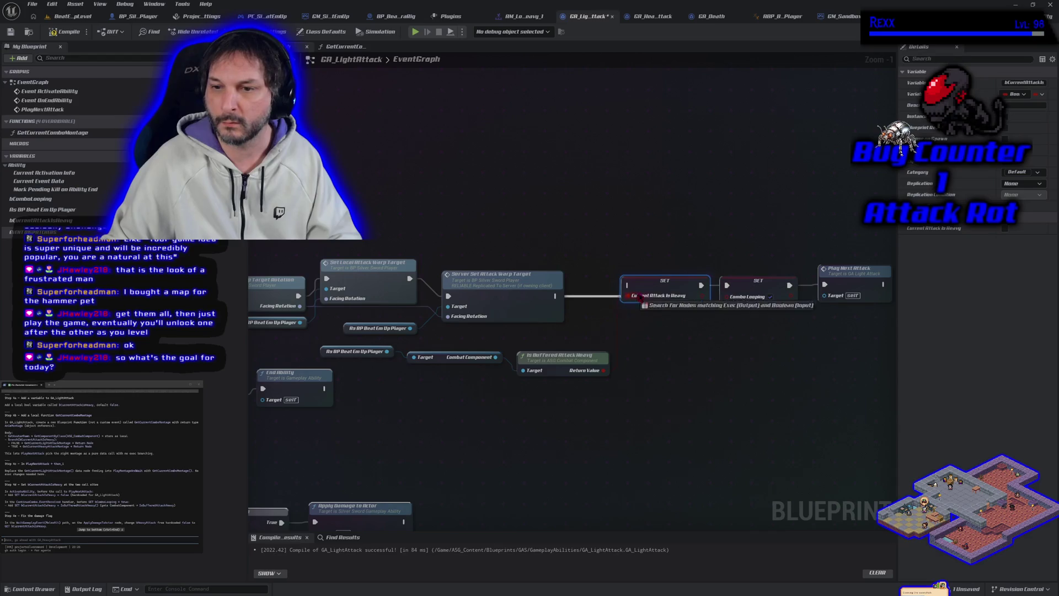
drag(604, 370, 628, 295)
Compile GA_LightAttack and save all modified assets.
click(65, 31)
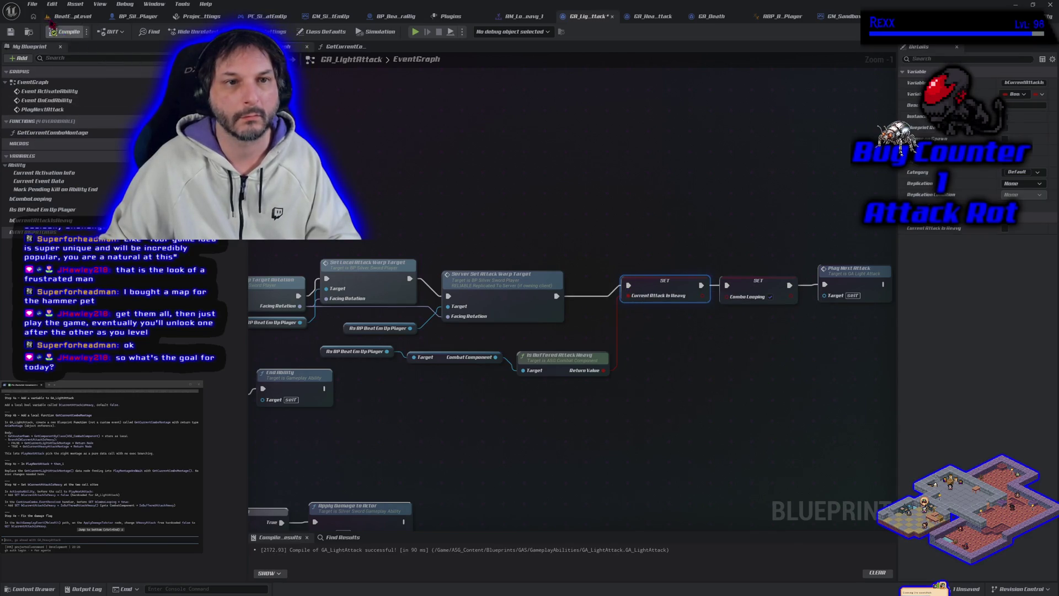
click(32, 4)
click(55, 57)
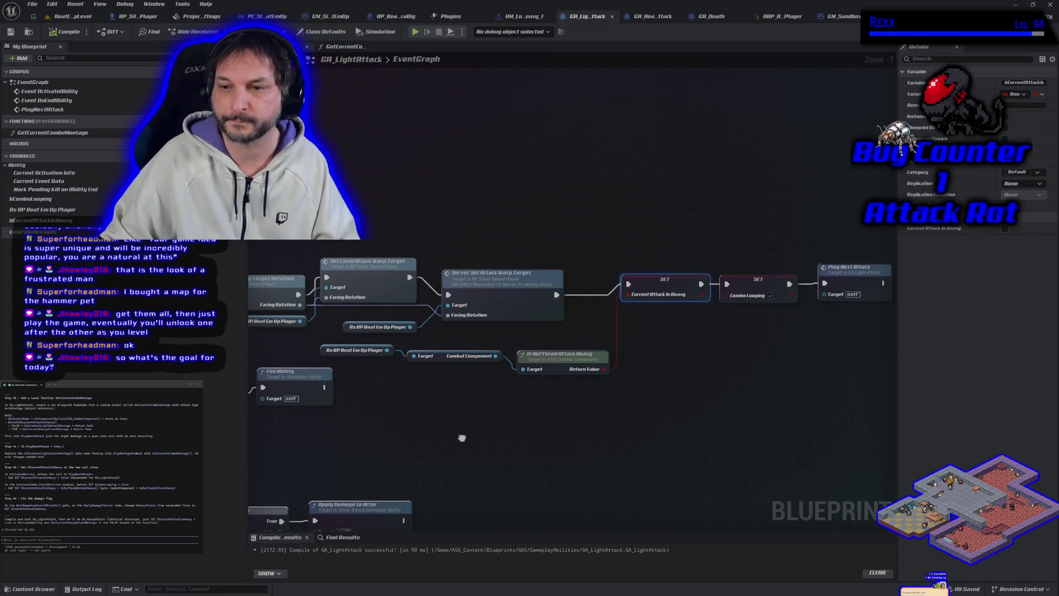
Open the damage Gameplay Effect from the Content Drawer to check it.
drag(424, 264, 427, 226)
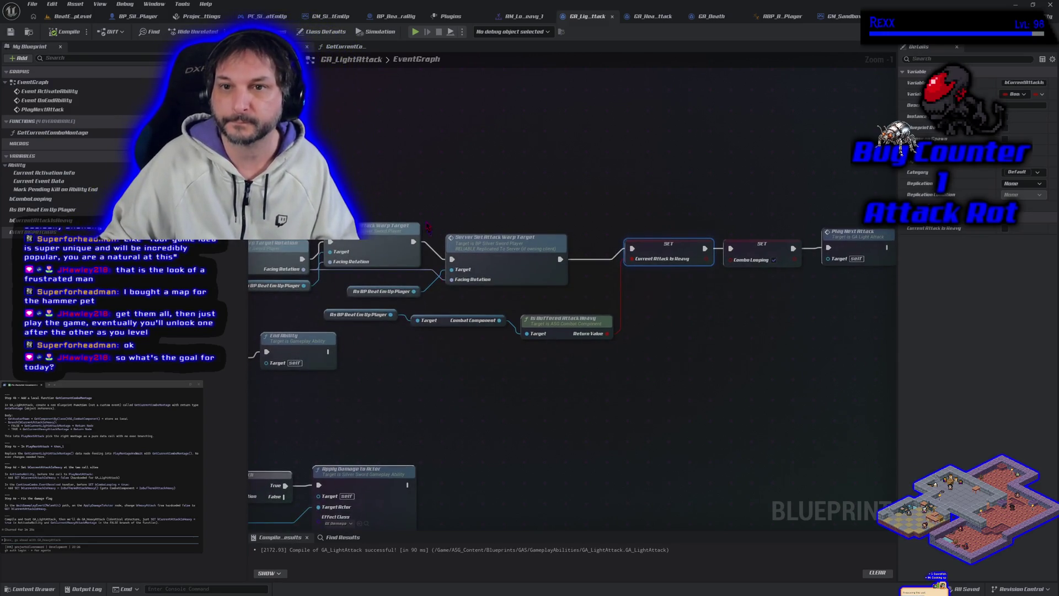
click(30, 589)
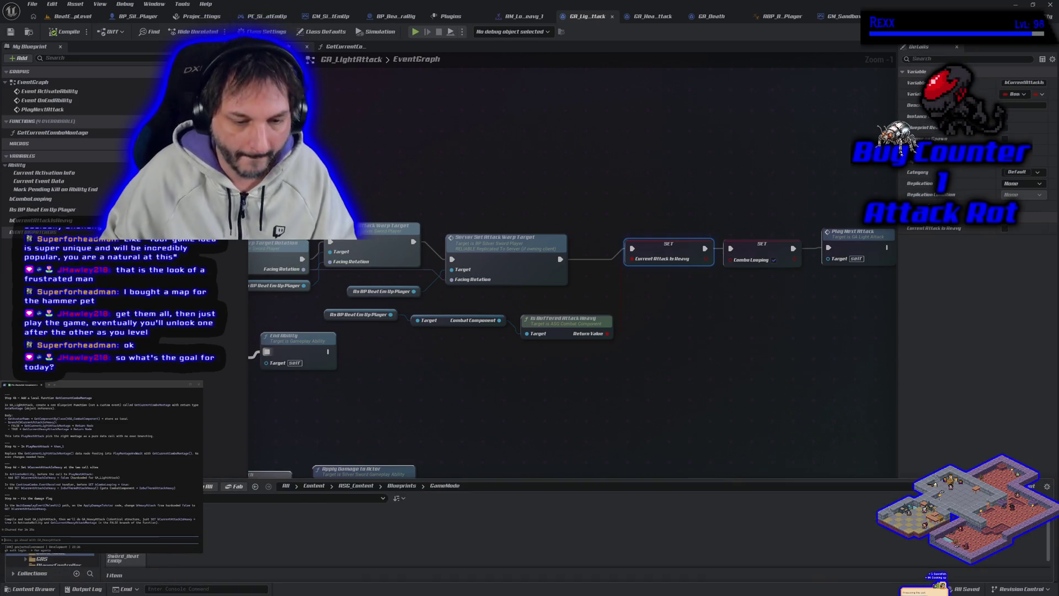
drag(551, 479, 552, 403)
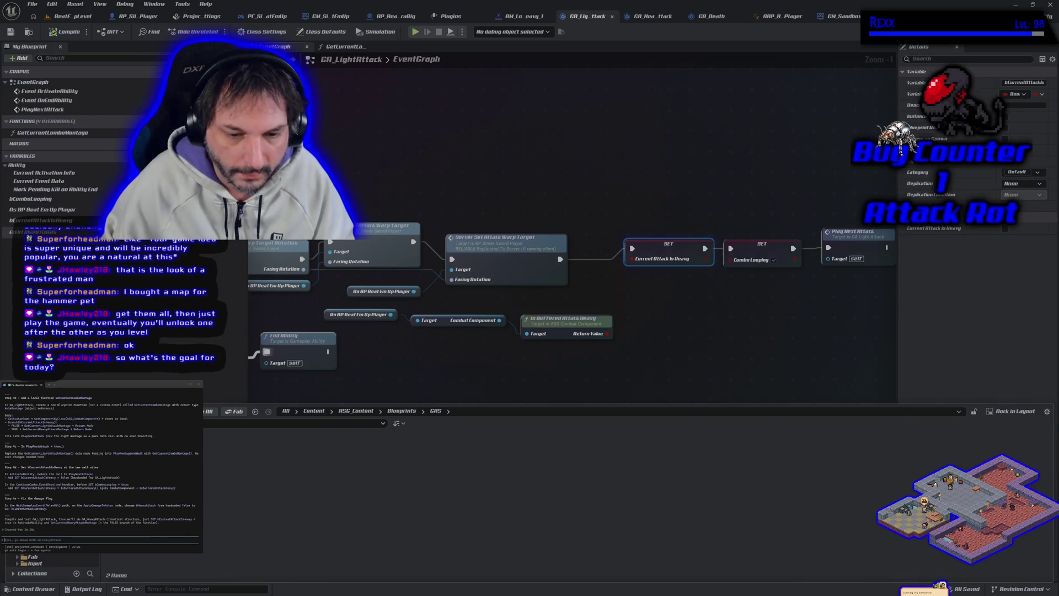
key(Return)
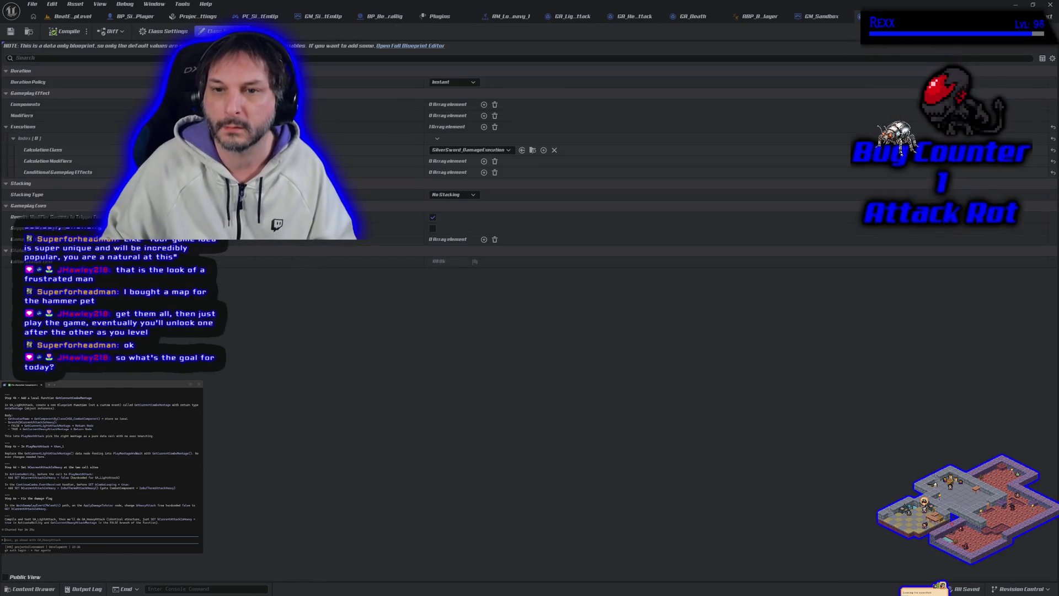
click(533, 150)
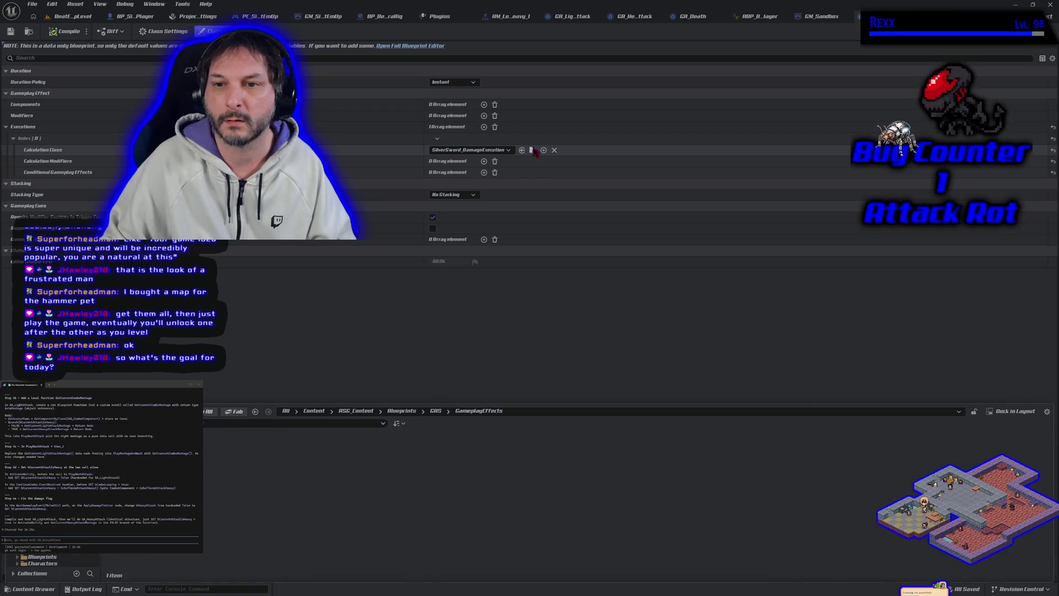
click(445, 281)
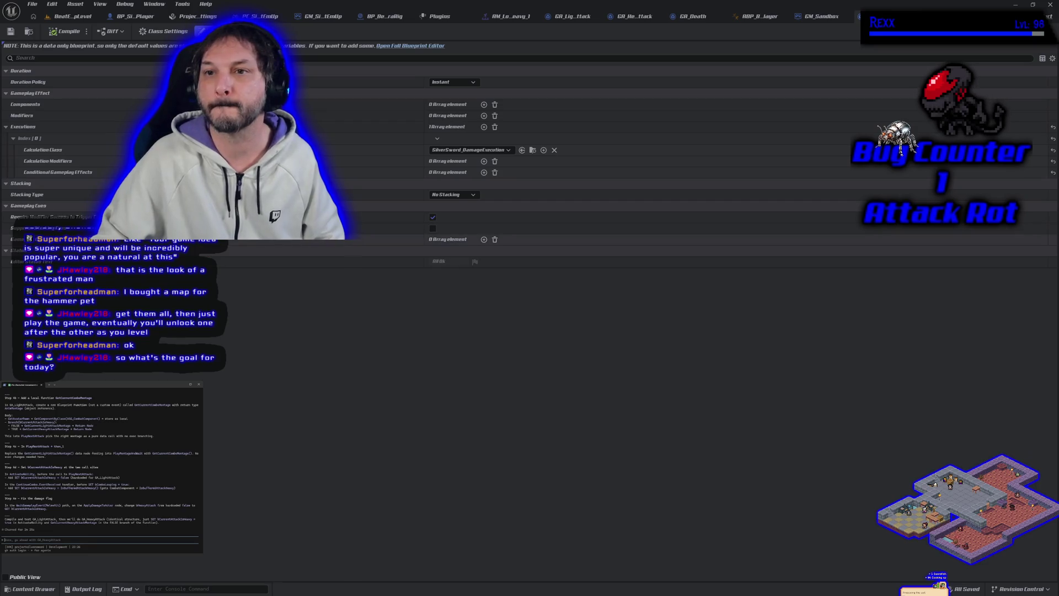
Return to GA_LightAttack and zoom in on the Apply Damage to Actor node.
click(569, 16)
scroll(631, 450, up, 1)
mouse_move(631, 450)
mouse_down()
mouse_move(529, 407)
mouse_move(571, 430)
mouse_up()
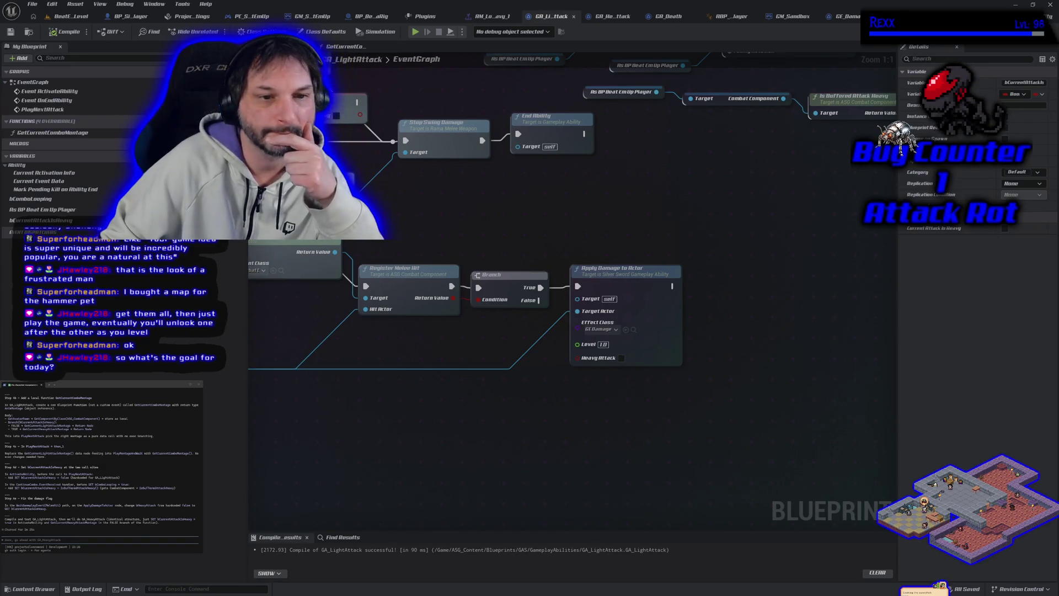
Connect a Current Attack Is Heavy getter to Heavy Attack, compile, save all, and return to BeatEmUpLevel.
mouse_move(33, 220)
mouse_down()
mouse_move(449, 389)
mouse_move(596, 369)
mouse_move(578, 356)
mouse_up()
drag(493, 351, 460, 391)
click(51, 35)
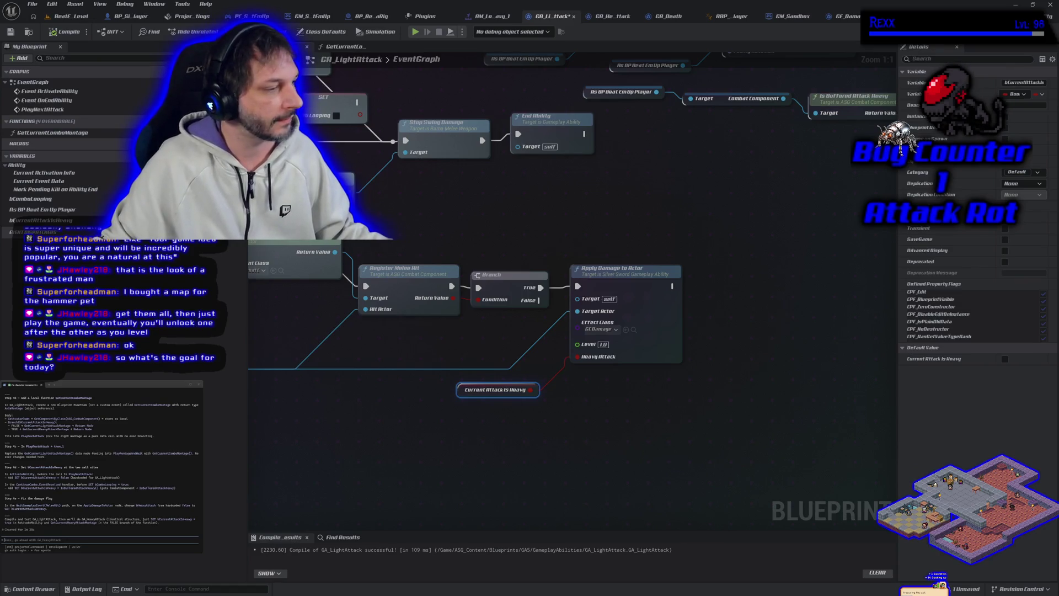
click(32, 5)
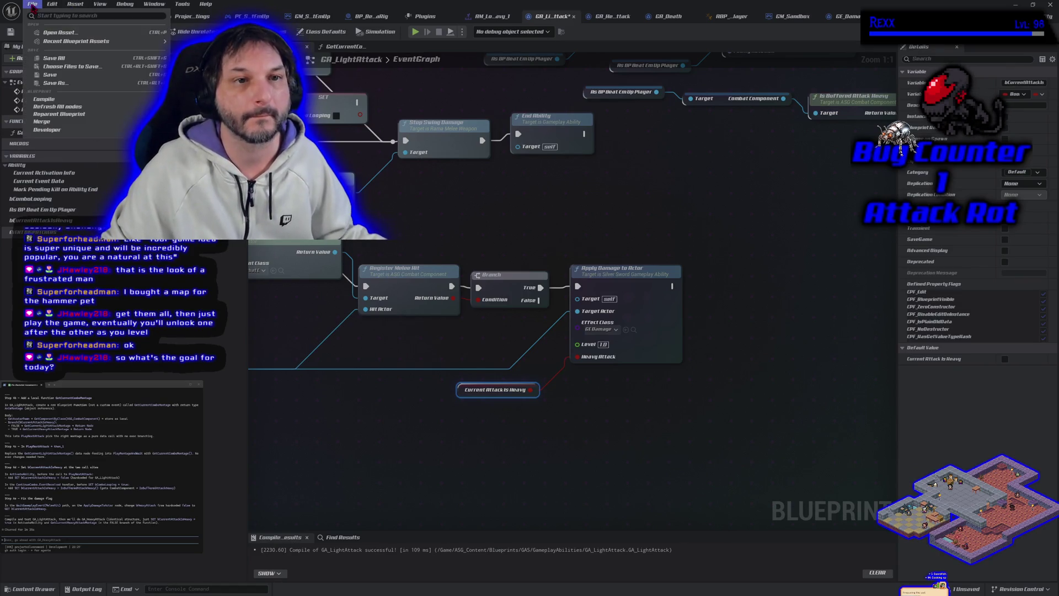
click(68, 59)
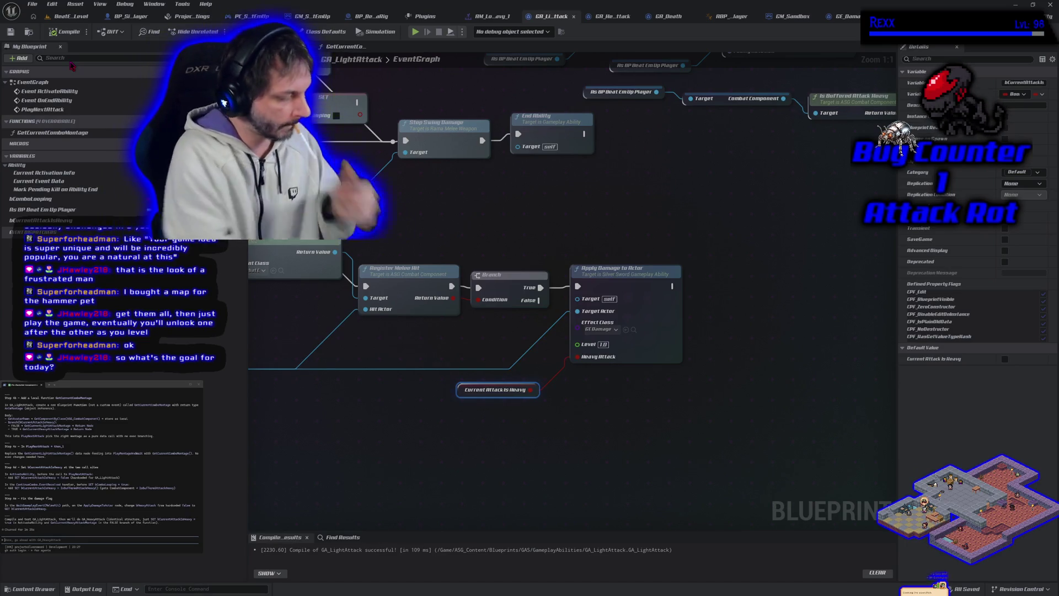
click(64, 16)
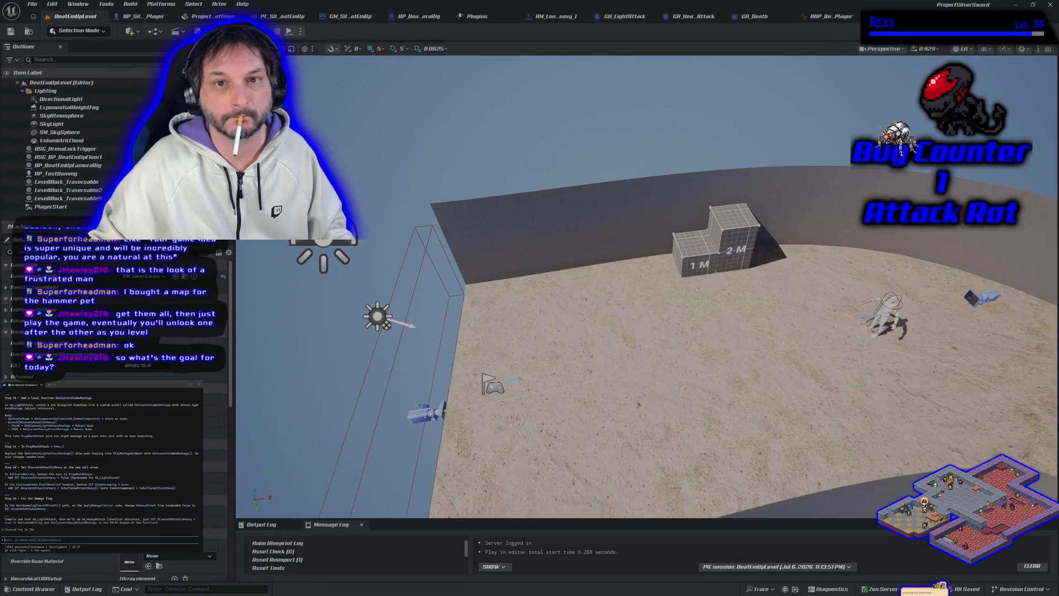
Play BeatEmUpLevel in the editor, swing the sword combo, then stop the session.
key(alt+p)
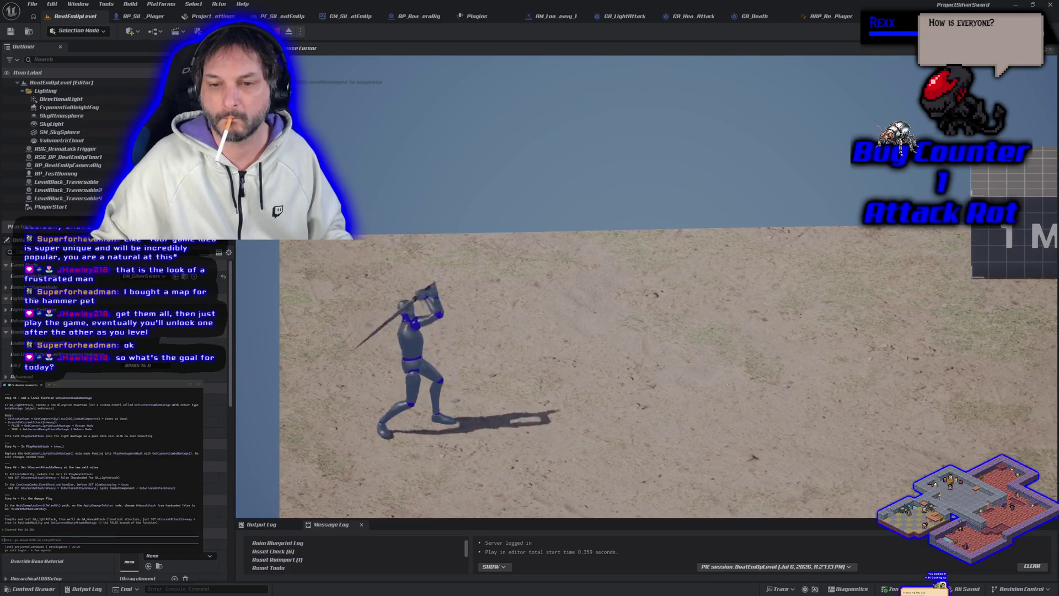
key(Escape)
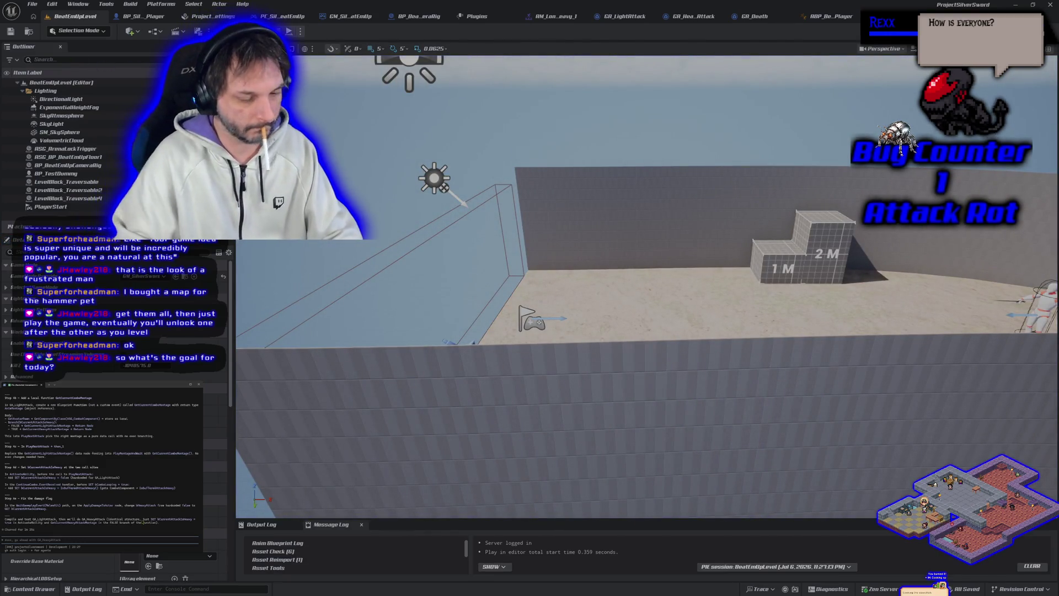
key(Return)
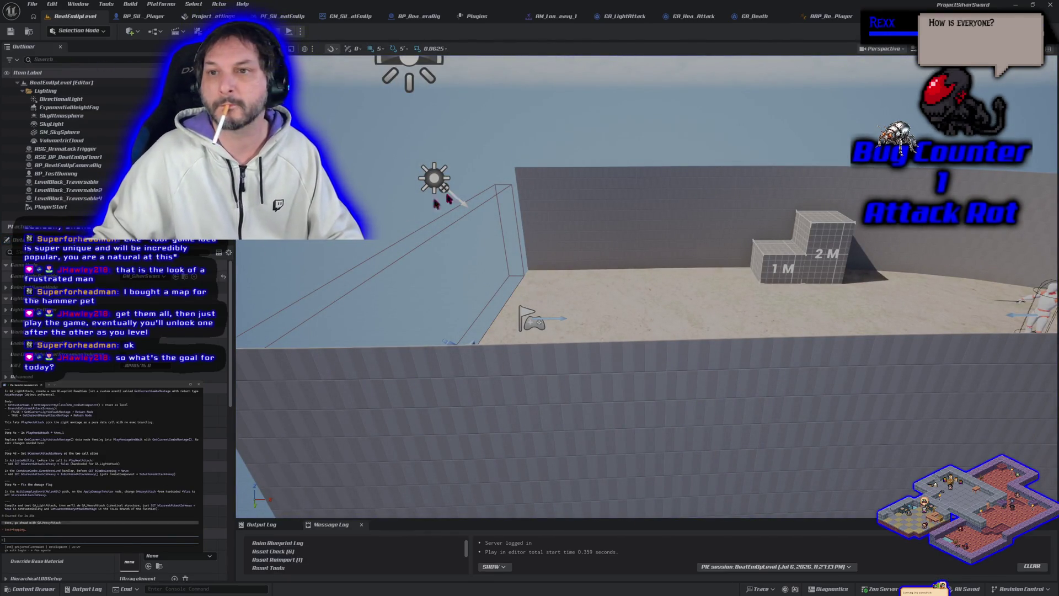
Switch to GA_HeavyAttack, zooming out and panning across its event graph.
click(696, 17)
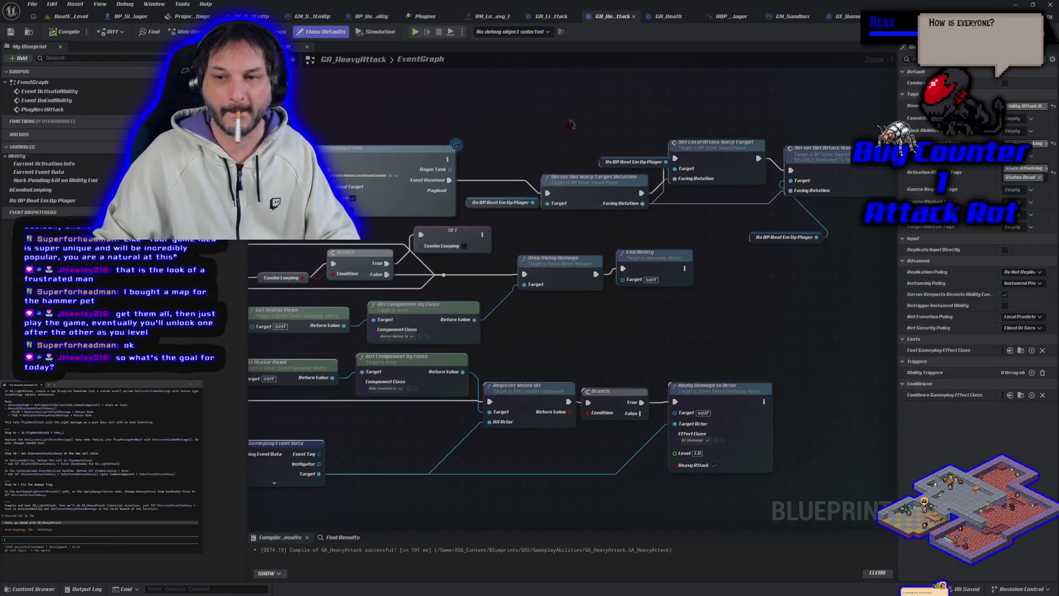
scroll(580, 353, down, 4)
drag(560, 423, 653, 447)
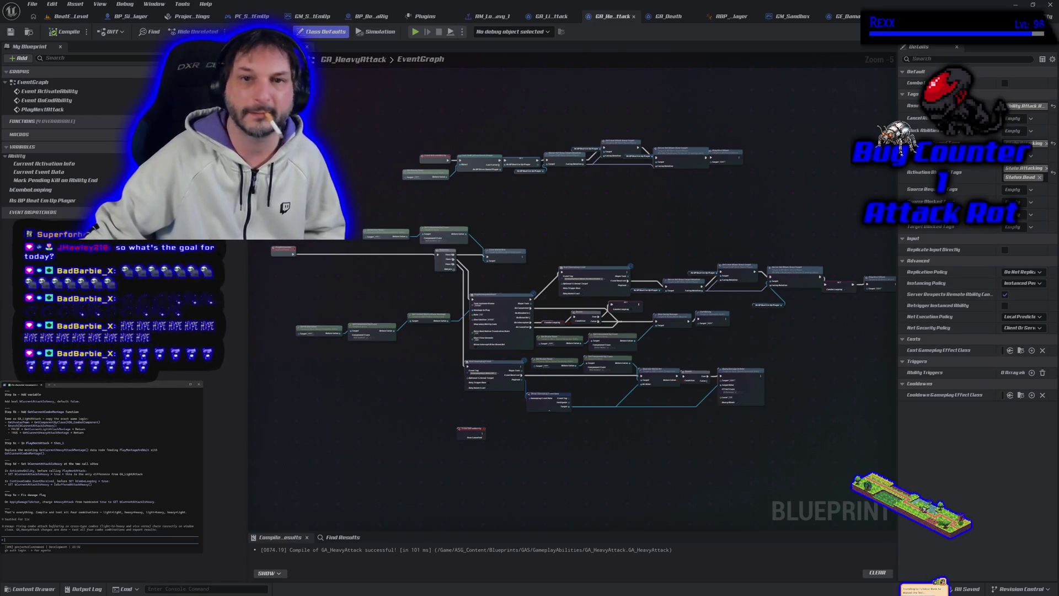
Paste the bCurrentAttackIsHeavy variable into GA_HeavyAttack.
click(552, 17)
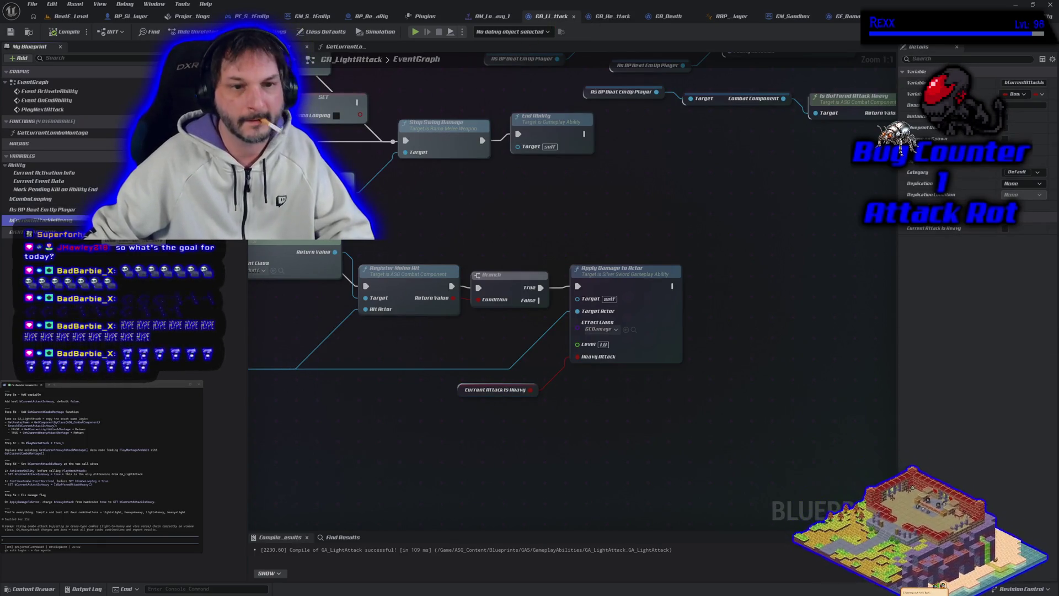
click(611, 17)
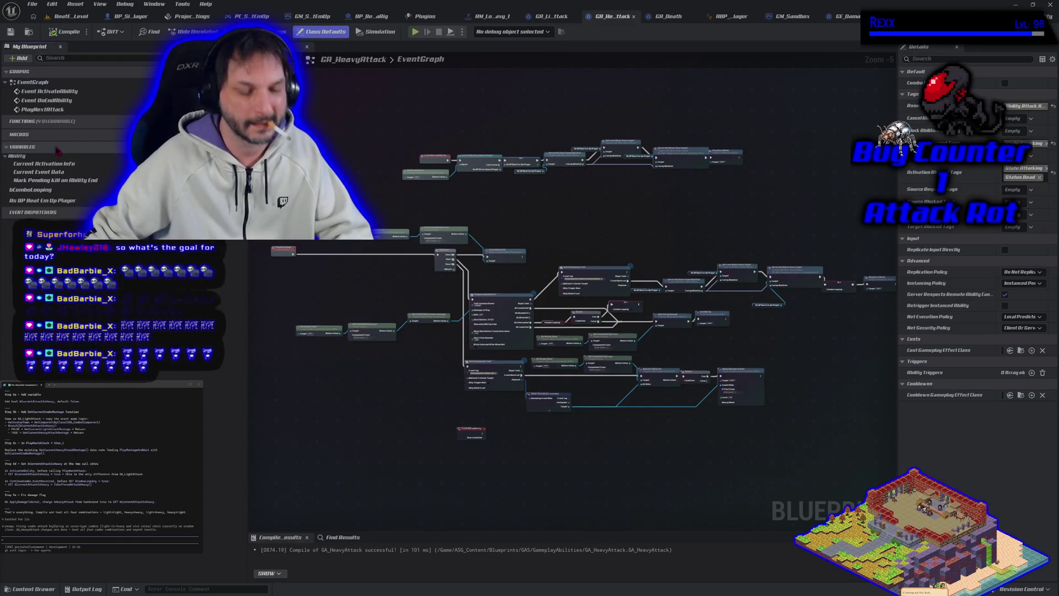
key(ctrl+v)
click(63, 33)
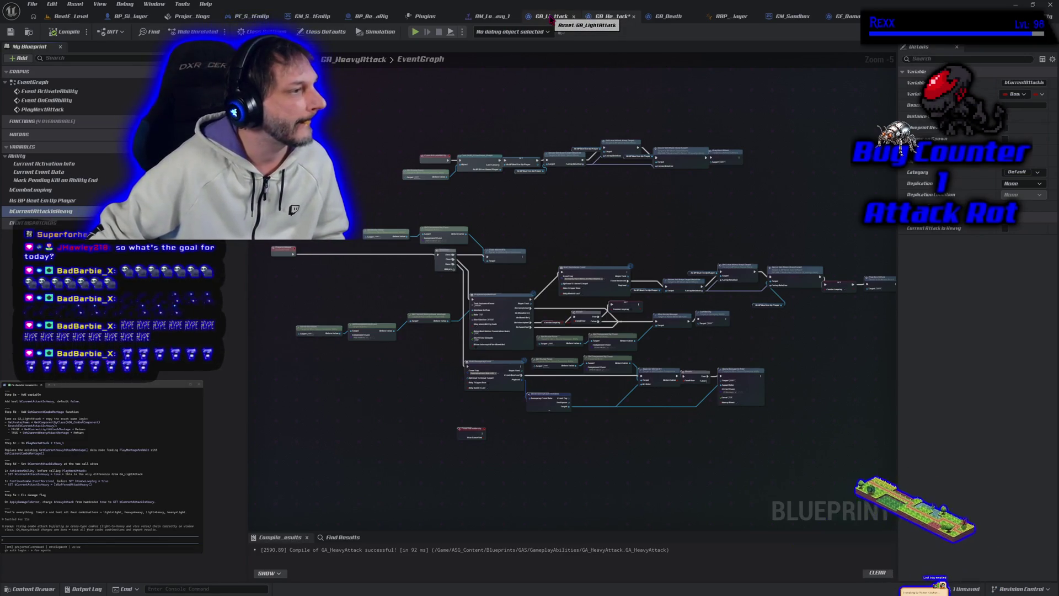
Copy GetCurrentComboMontage from GA_LightAttack and paste it into GA_HeavyAttack's functions.
click(551, 18)
click(93, 133)
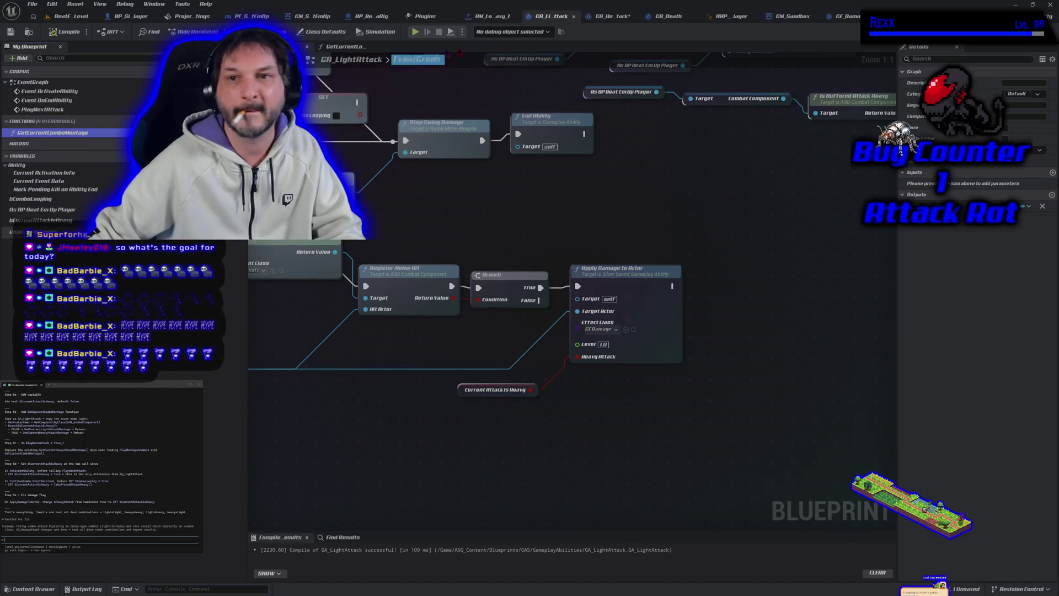
click(623, 16)
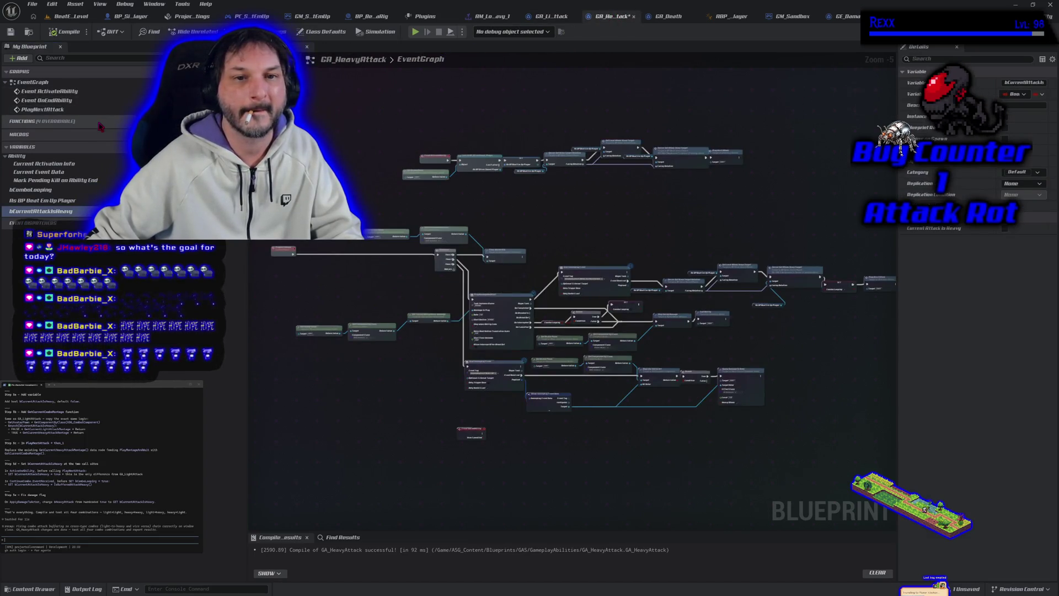
key(ctrl+v)
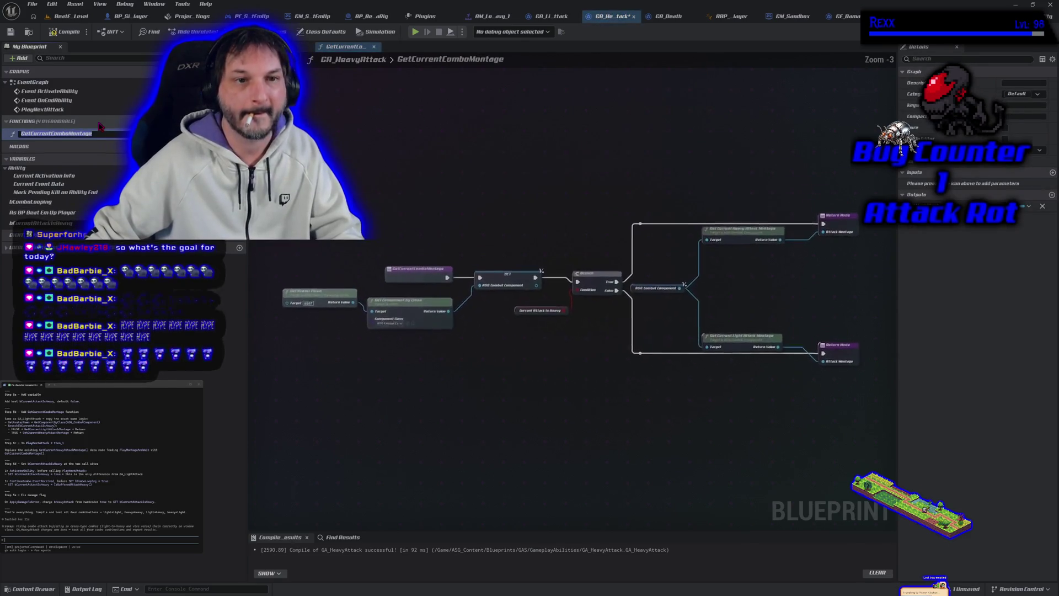
Compile and save GA_HeavyAttack, then go back to its EventGraph.
click(65, 34)
click(11, 32)
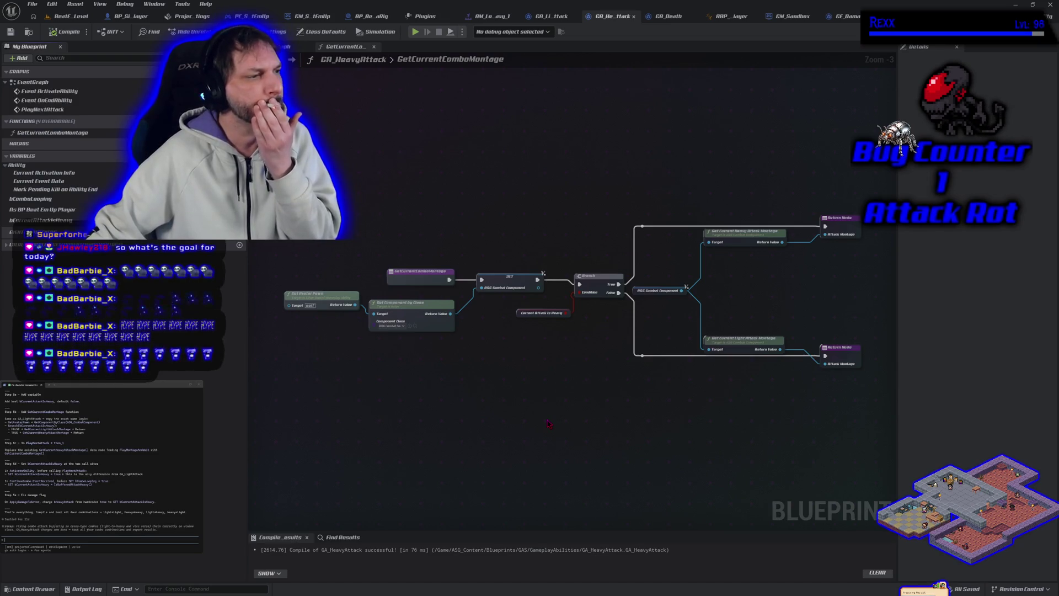
key(alt+Left)
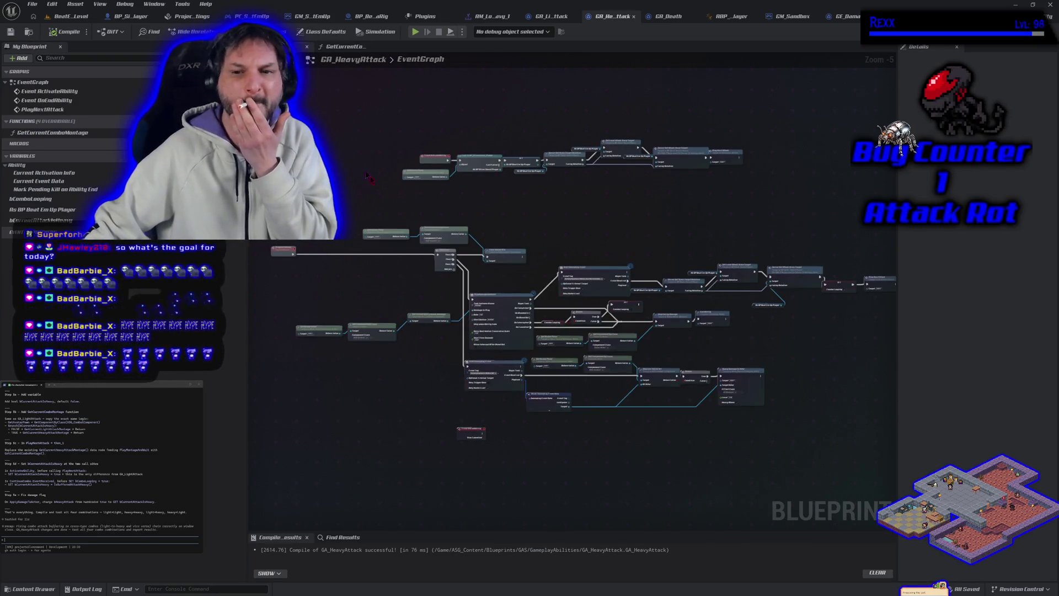
scroll(353, 373, up, 5)
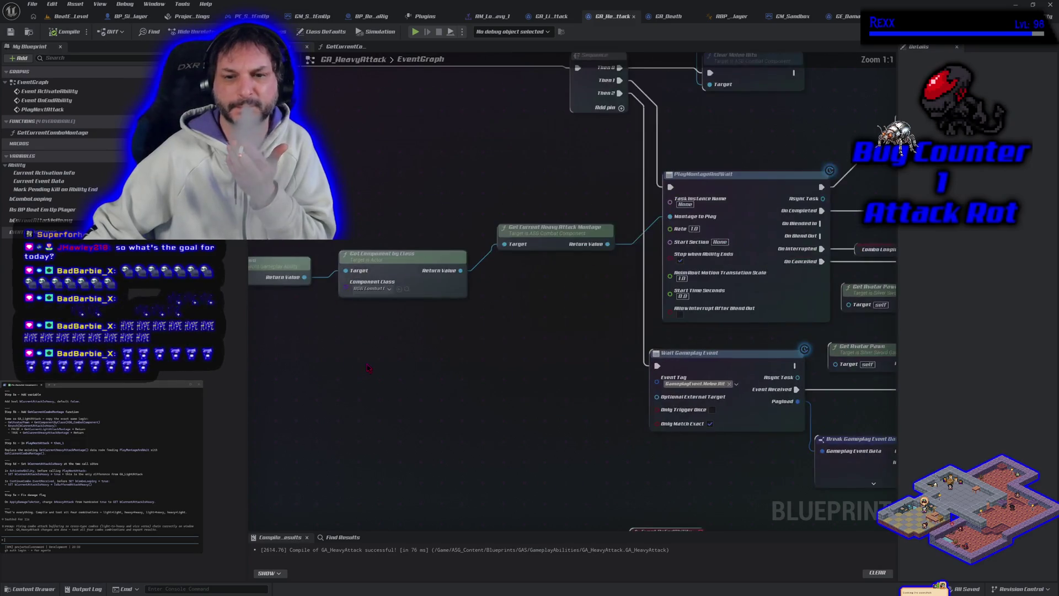
Copy the Get Current Combo Montage node from GA_LightAttack and paste it beside GA_HeavyAttack's Sequence.
click(543, 19)
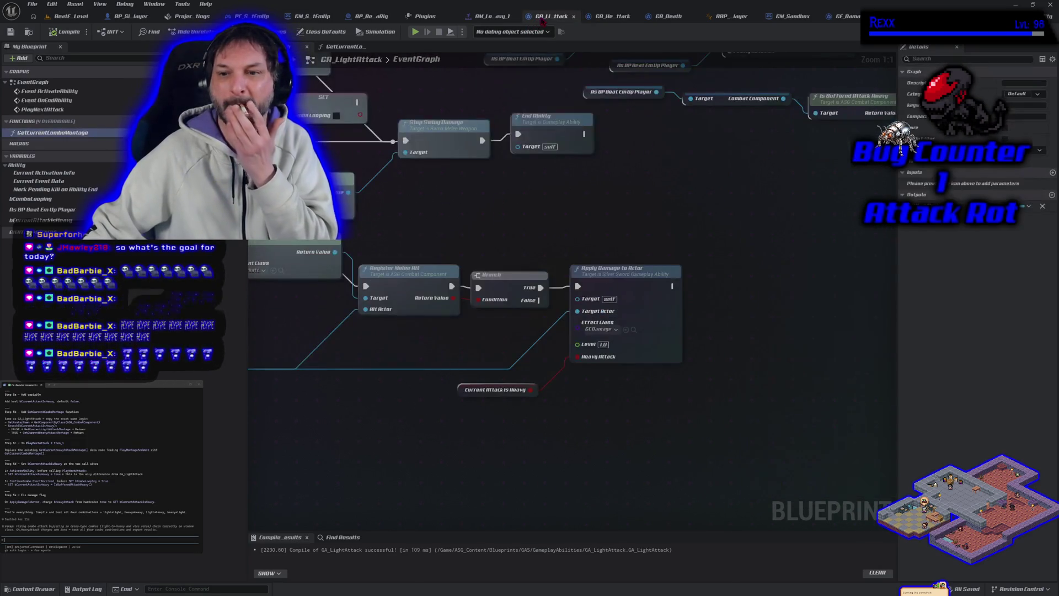
mouse_move(380, 380)
mouse_down()
mouse_move(406, 232)
mouse_move(399, 258)
mouse_up()
click(561, 200)
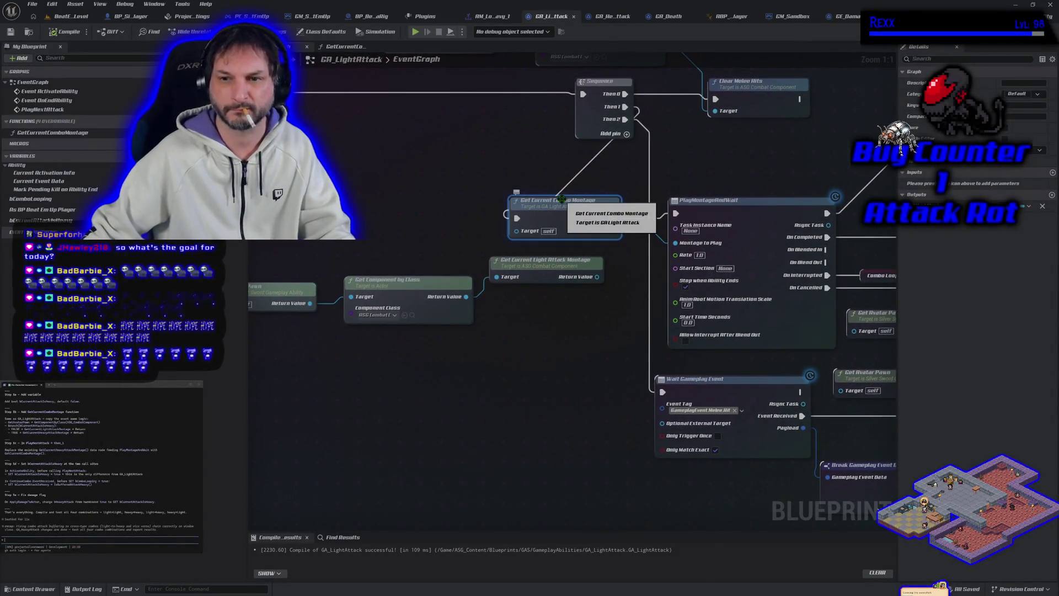
click(612, 16)
key(ctrl+v)
mouse_move(669, 252)
mouse_down()
mouse_move(632, 253)
mouse_move(657, 247)
mouse_up()
Wire Get Current Combo Montage between Sequence Then 1 and PlayMontageAndWait's Montage to Play, then save.
drag(770, 253, 618, 244)
mouse_move(710, 245)
mouse_down()
mouse_move(770, 253)
mouse_move(756, 289)
mouse_move(769, 282)
mouse_up()
click(65, 31)
key(Escape)
key(ctrl+s)
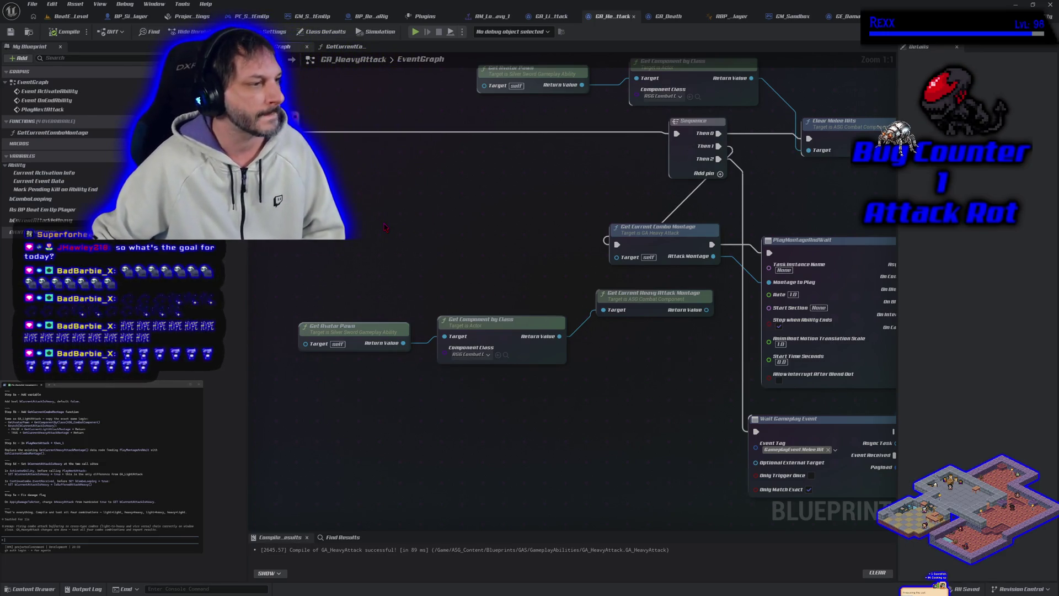
Look over the warp-target nodes, then GA_LightAttack's upper node chain.
scroll(508, 221, down, 2)
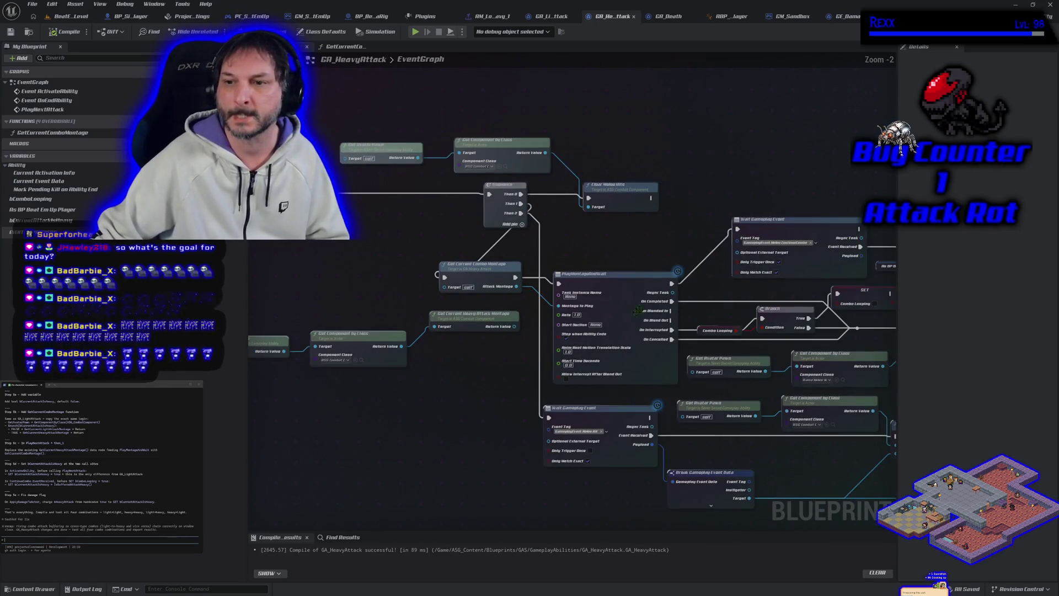
mouse_move(502, 248)
mouse_down()
mouse_move(521, 353)
mouse_move(558, 336)
mouse_up()
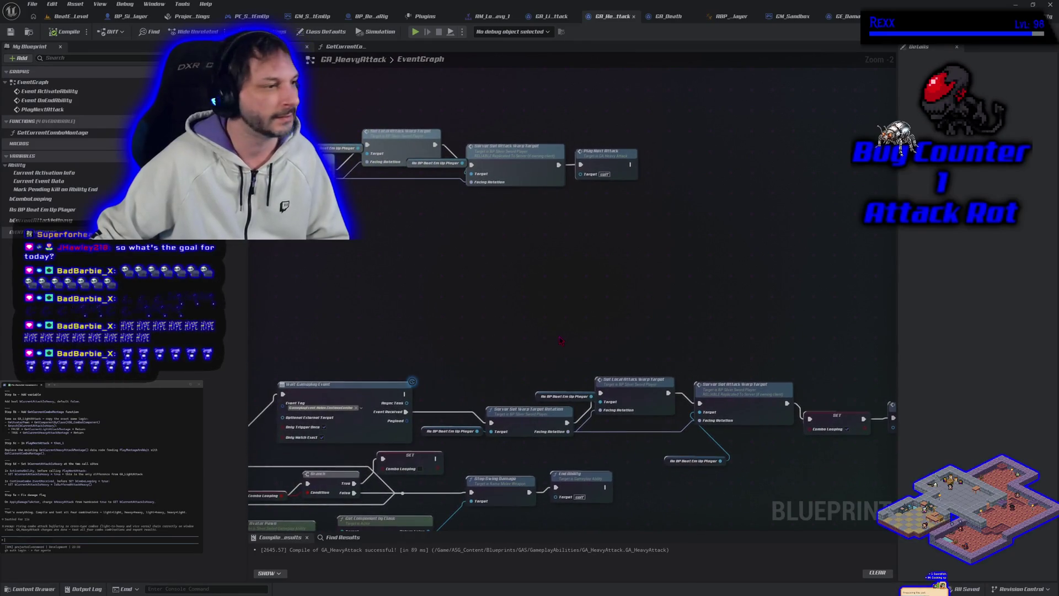
click(549, 16)
scroll(535, 171, down, 3)
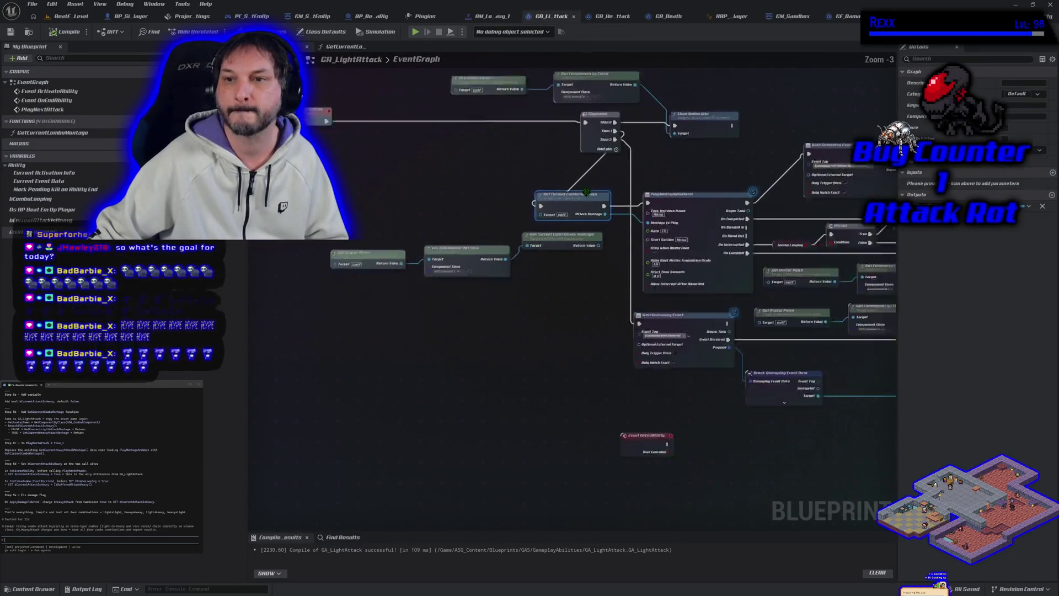
mouse_move(535, 171)
mouse_down()
mouse_move(556, 270)
mouse_move(683, 247)
mouse_up()
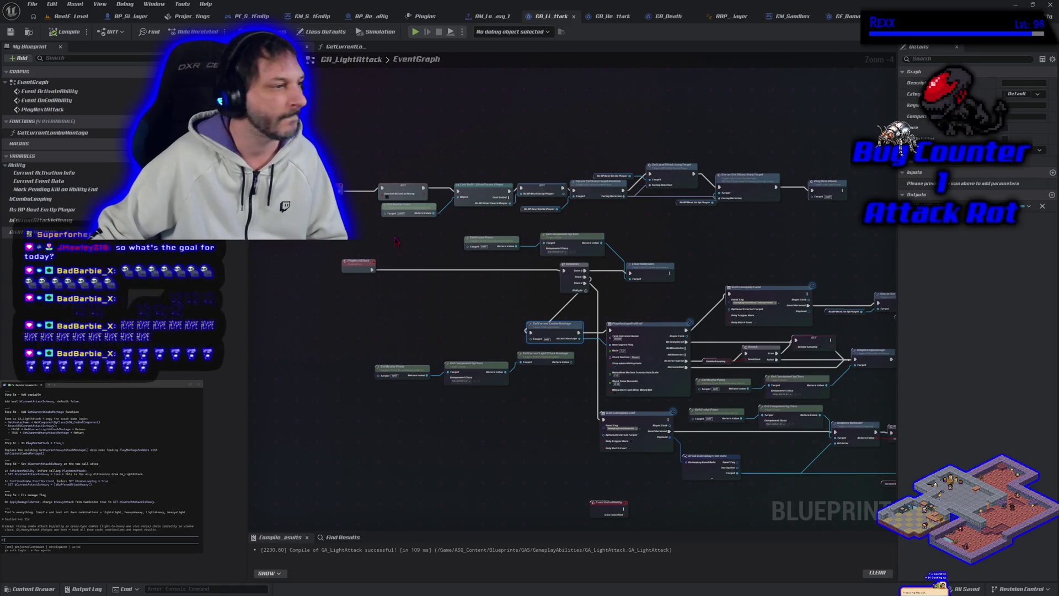
scroll(395, 241, up, 2)
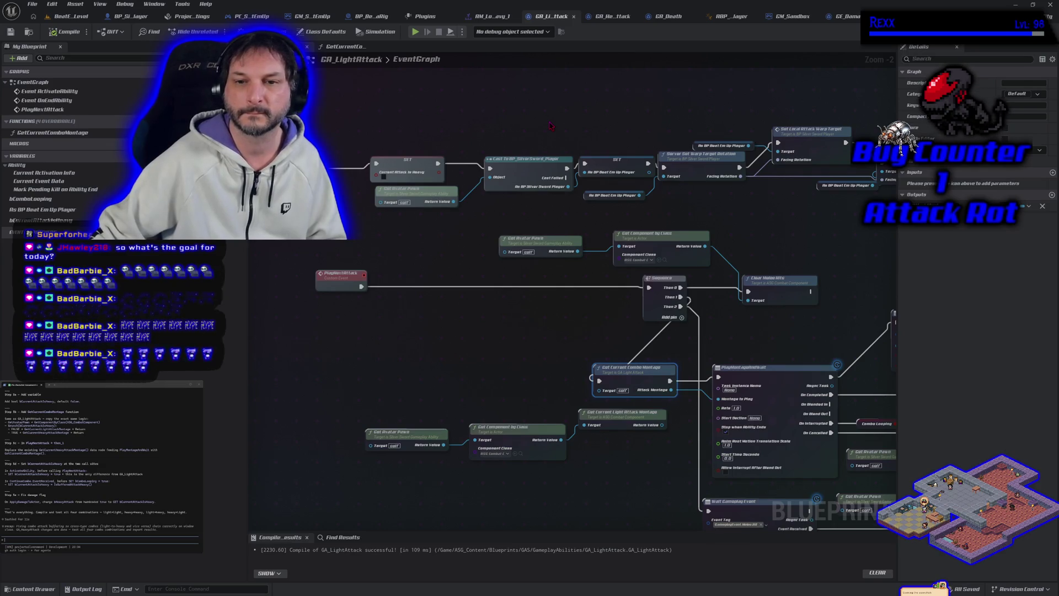
Detach SET Current Attack Is Heavy from the cast and move it up above the cast.
mouse_move(551, 125)
mouse_down()
mouse_move(402, 149)
mouse_move(382, 214)
mouse_up()
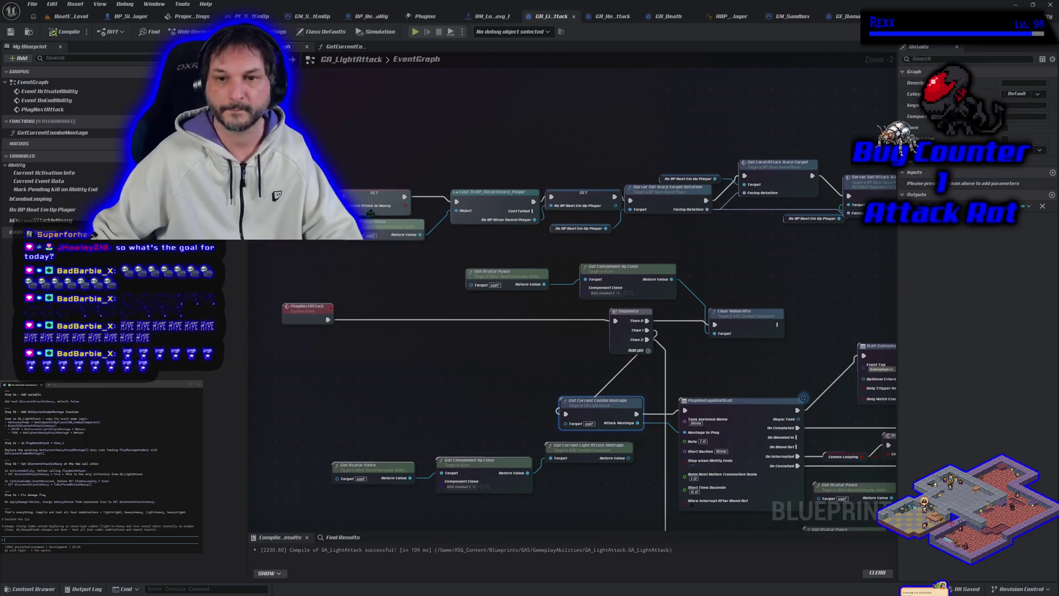
alt+click(406, 197)
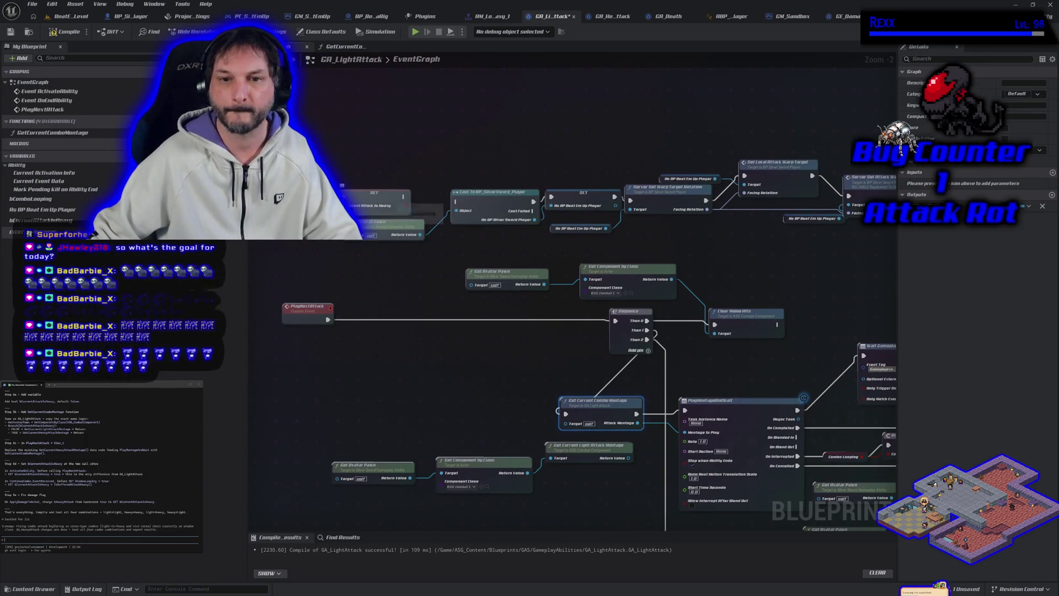
drag(380, 193, 378, 173)
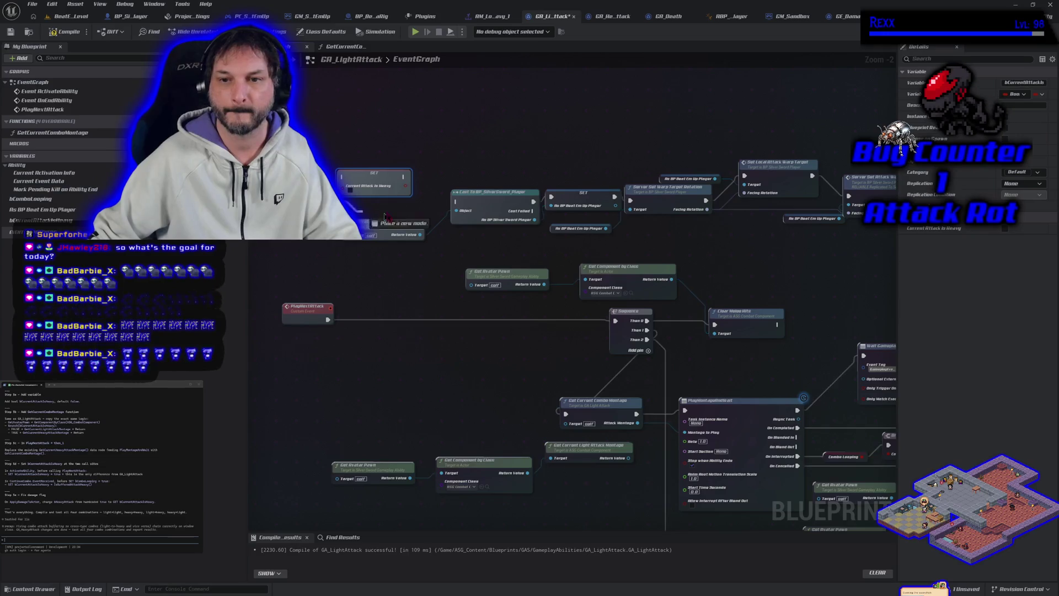
drag(602, 257, 513, 266)
mouse_move(289, 182)
mouse_down()
mouse_move(410, 160)
mouse_move(532, 176)
mouse_move(442, 189)
mouse_up()
Shift the warp-target nodes right and route the player SET's execution through SET Current Attack Is Heavy.
mouse_move(417, 137)
mouse_down()
mouse_move(619, 258)
mouse_move(817, 258)
mouse_up()
drag(593, 240, 653, 240)
mouse_move(330, 251)
mouse_down()
mouse_move(453, 255)
mouse_move(463, 245)
mouse_up()
drag(377, 182, 431, 188)
drag(388, 218, 398, 186)
drag(581, 286, 526, 302)
Push the upper row further right to settle the SET node in the gap, and save GA_LightAttack.
mouse_move(426, 176)
mouse_down()
mouse_move(546, 264)
mouse_move(827, 268)
mouse_up()
mouse_move(596, 255)
mouse_down()
mouse_move(610, 255)
mouse_move(601, 275)
mouse_up()
drag(361, 202, 376, 236)
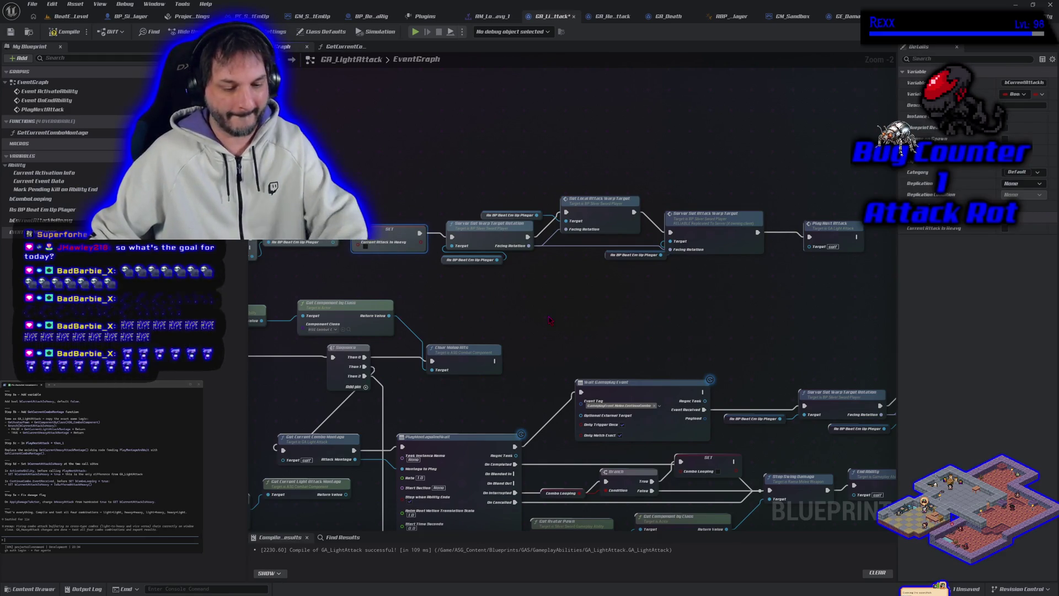
mouse_move(550, 320)
mouse_down()
mouse_move(48, 182)
mouse_move(477, 329)
mouse_up()
mouse_move(575, 298)
mouse_down()
mouse_move(625, 416)
mouse_move(767, 337)
mouse_up()
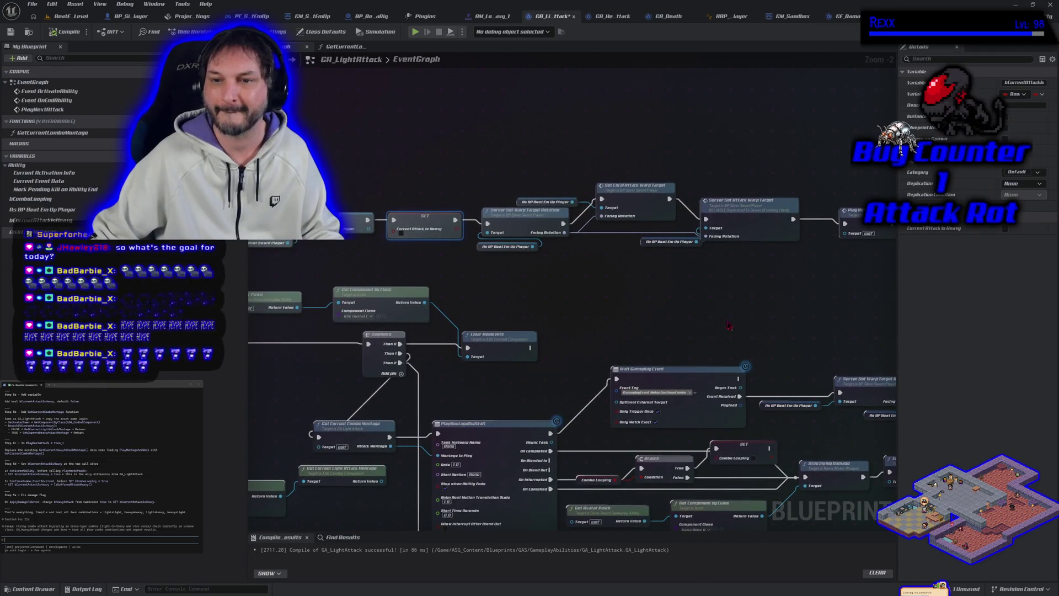
click(10, 31)
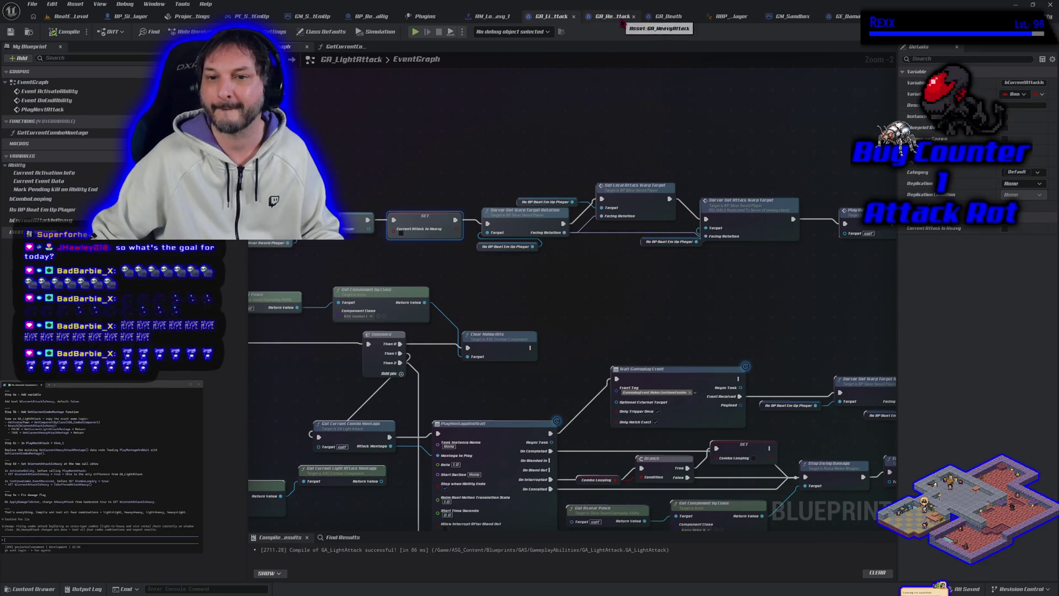
In GA_HeavyAttack, shift the top-row nodes right and drop a SET Current Attack Is Heavy node in the gap.
click(612, 16)
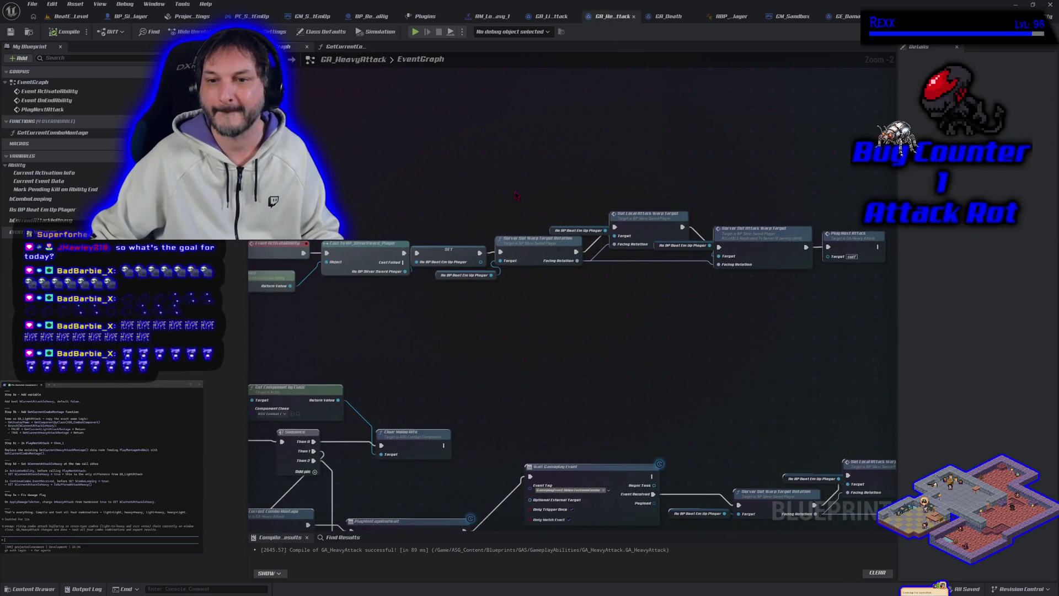
mouse_move(487, 195)
mouse_down()
mouse_move(585, 293)
mouse_move(869, 309)
mouse_up()
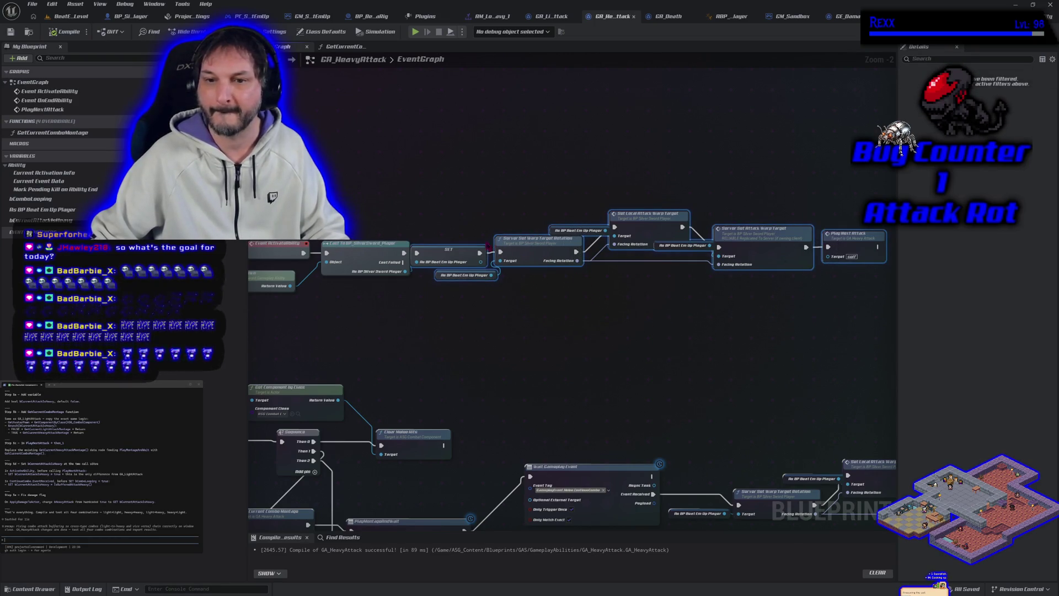
drag(543, 252, 683, 251)
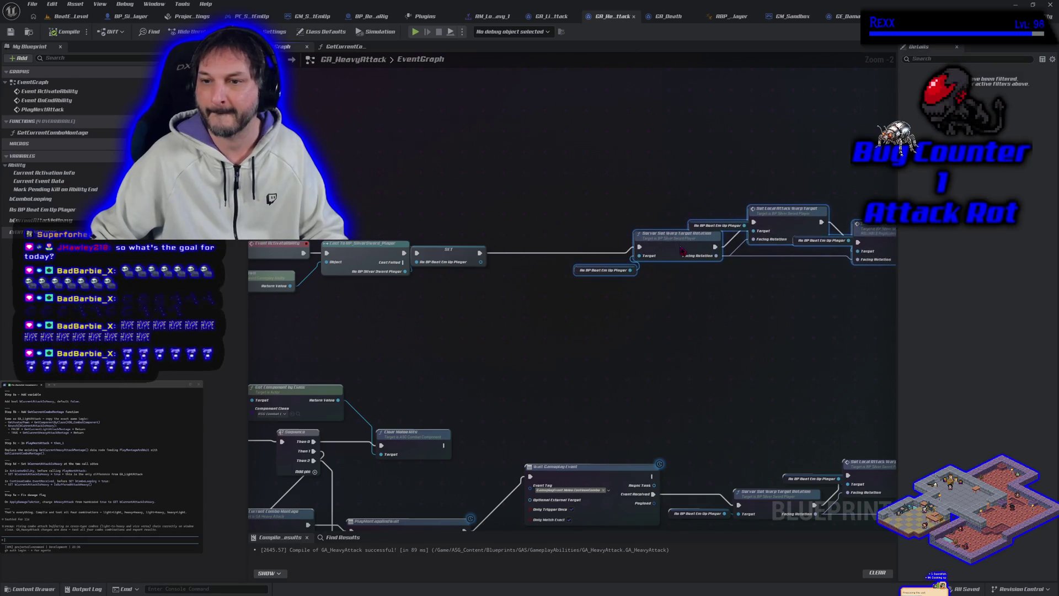
drag(42, 221, 554, 251)
drag(665, 378, 431, 309)
Move the SET and Play Next Attack nodes, wire a SET node in the lower chain, and delete the extra copy.
drag(627, 350, 767, 430)
mouse_move(635, 405)
mouse_down()
mouse_move(680, 380)
mouse_move(716, 390)
mouse_up()
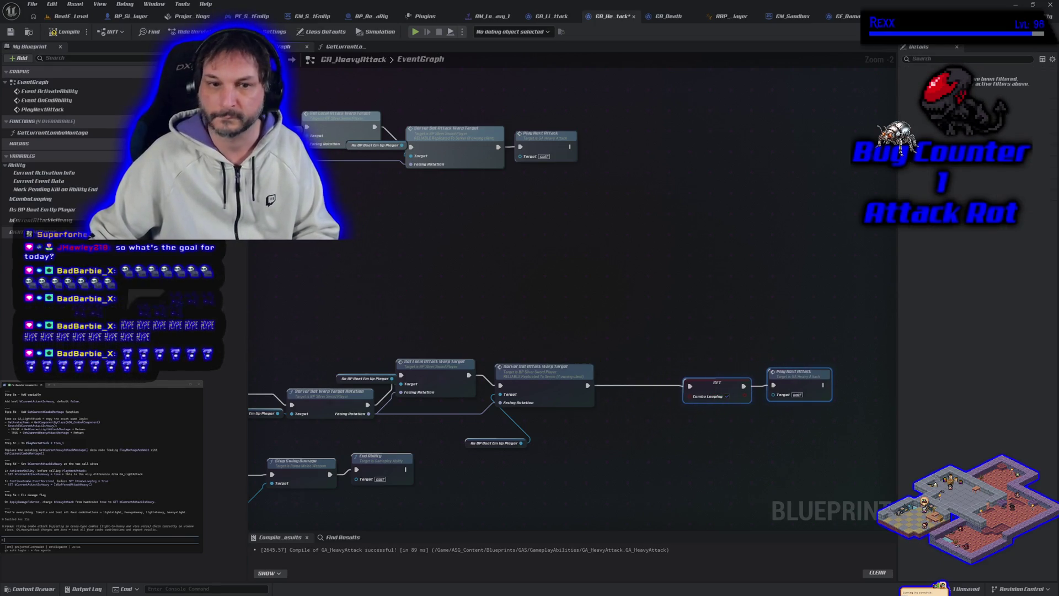
mouse_move(42, 220)
mouse_down()
mouse_move(571, 337)
mouse_move(593, 388)
mouse_move(644, 384)
mouse_up()
click(607, 400)
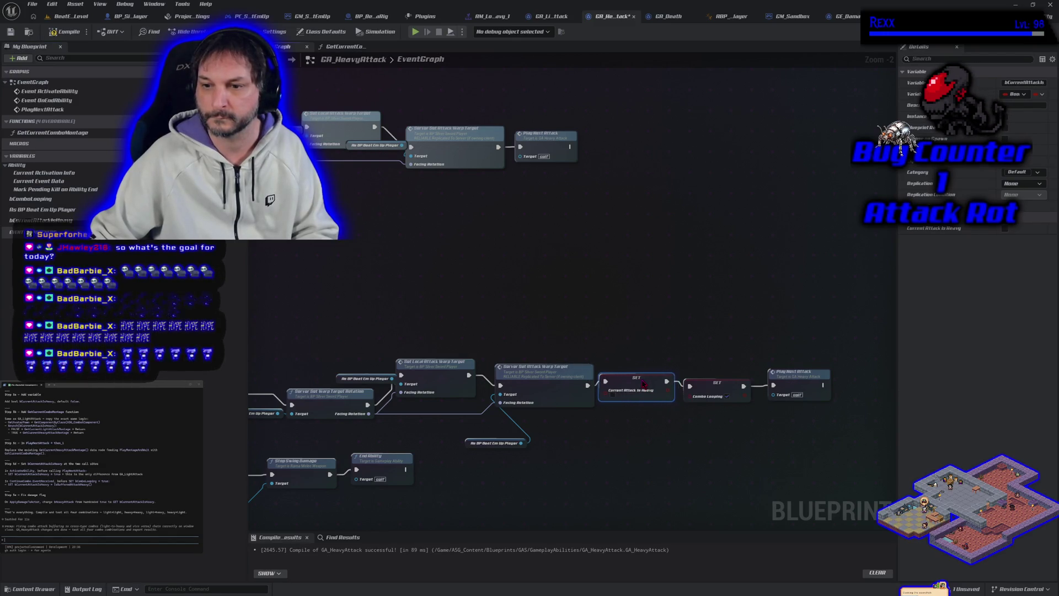
scroll(572, 293, down, 1)
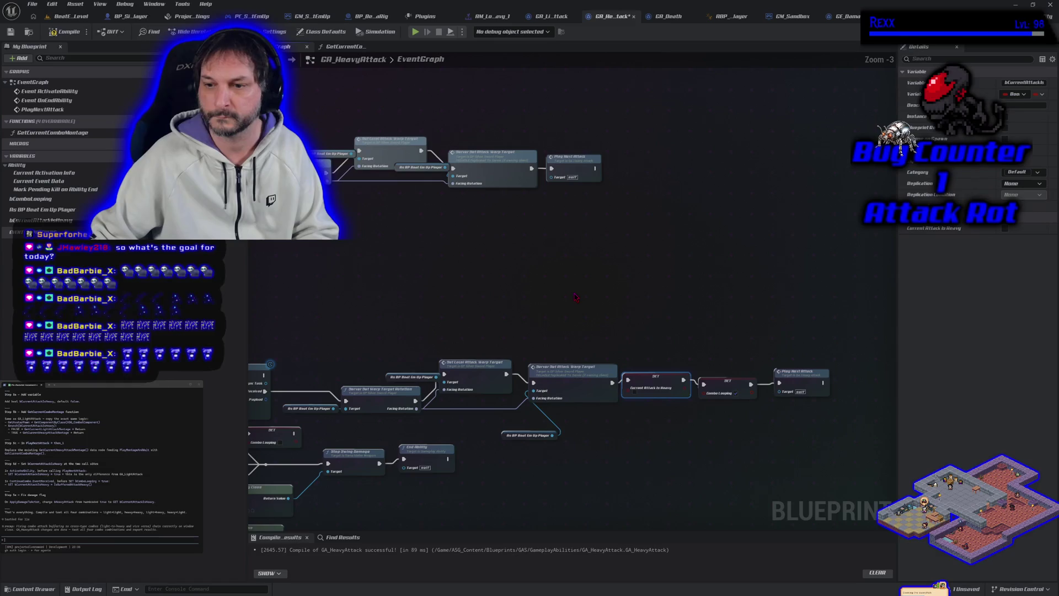
key(Delete)
drag(450, 286, 672, 295)
mouse_move(388, 267)
mouse_down()
mouse_move(485, 293)
mouse_move(559, 250)
mouse_up()
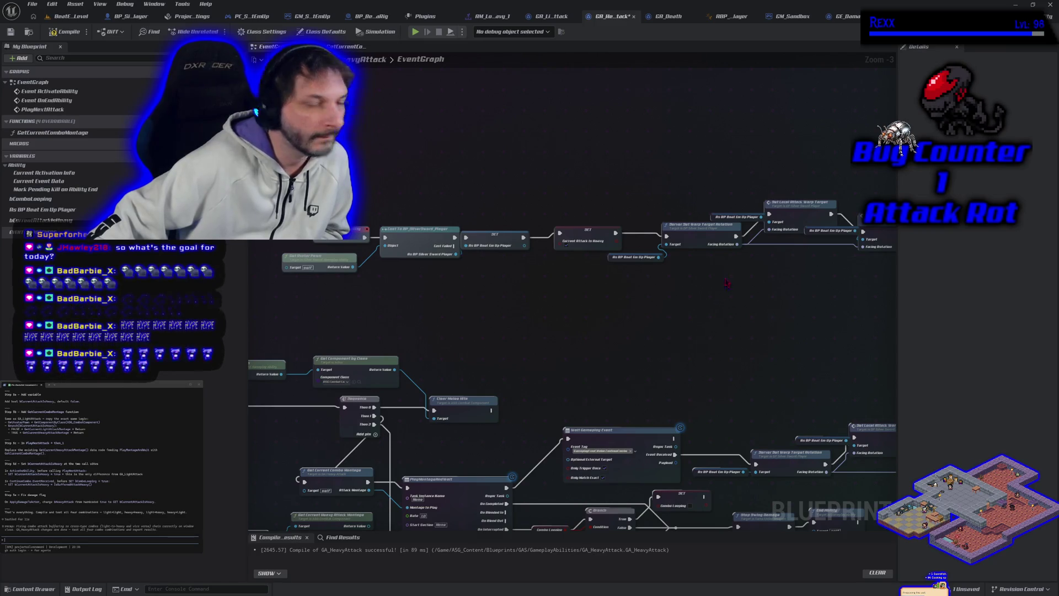
Copy the SET Current Attack Is Heavy and Is Buffered Attack Heavy nodes from GA_LightAttack into GA_HeavyAttack's Warp Target chain.
click(552, 16)
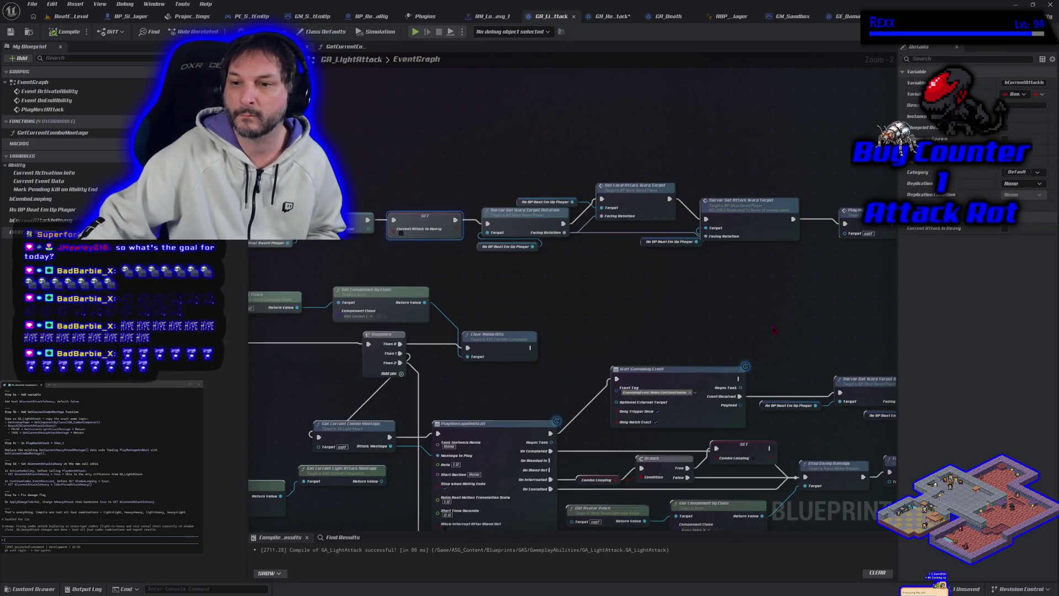
mouse_move(434, 291)
mouse_down()
mouse_move(601, 258)
mouse_move(632, 229)
mouse_up()
ctrl+click(674, 179)
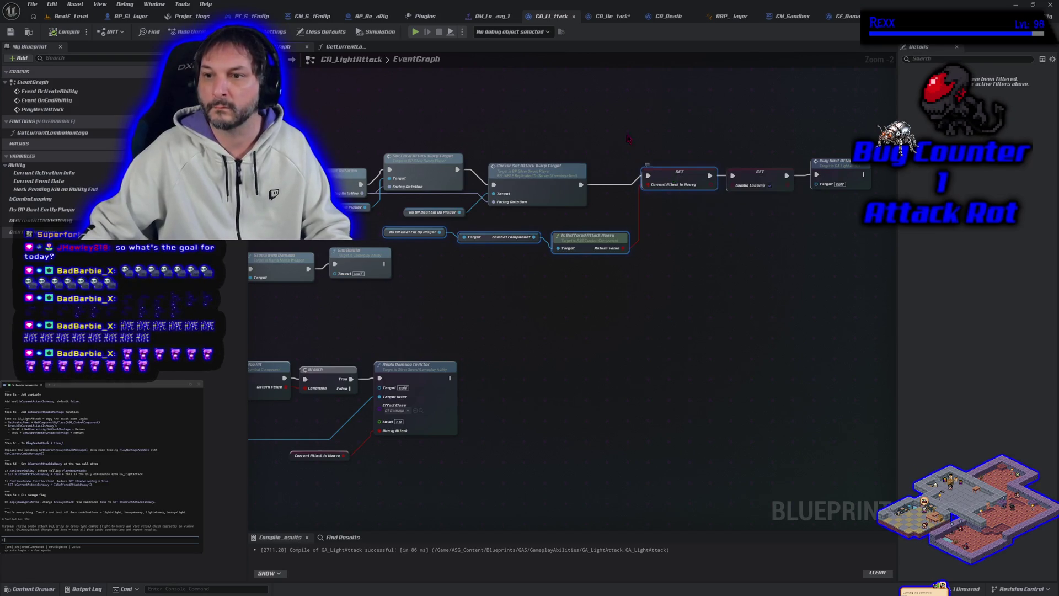
click(611, 17)
drag(666, 167, 556, 247)
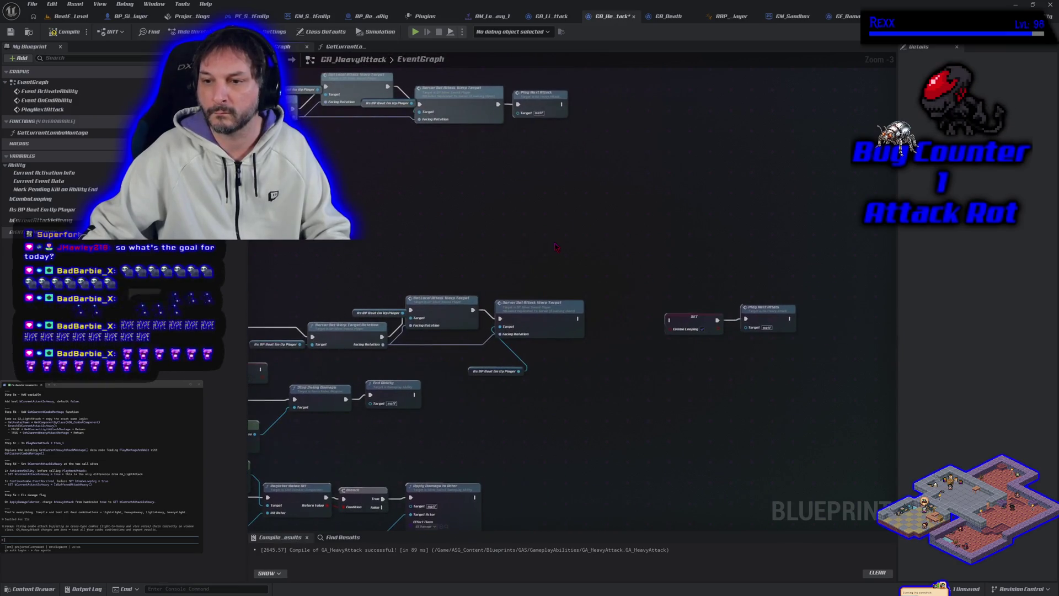
key(ctrl+v)
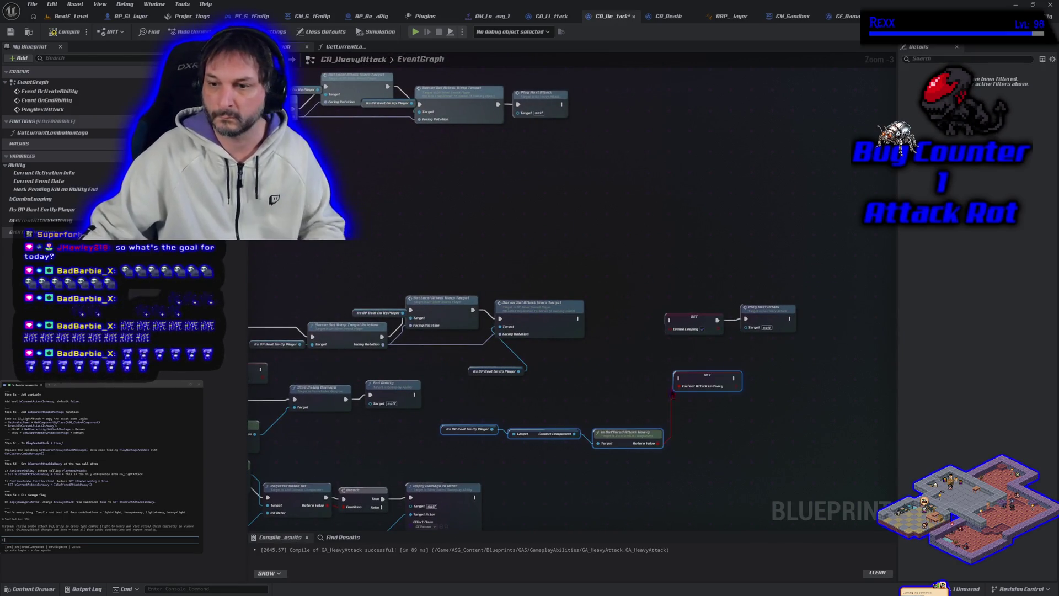
drag(709, 385, 622, 320)
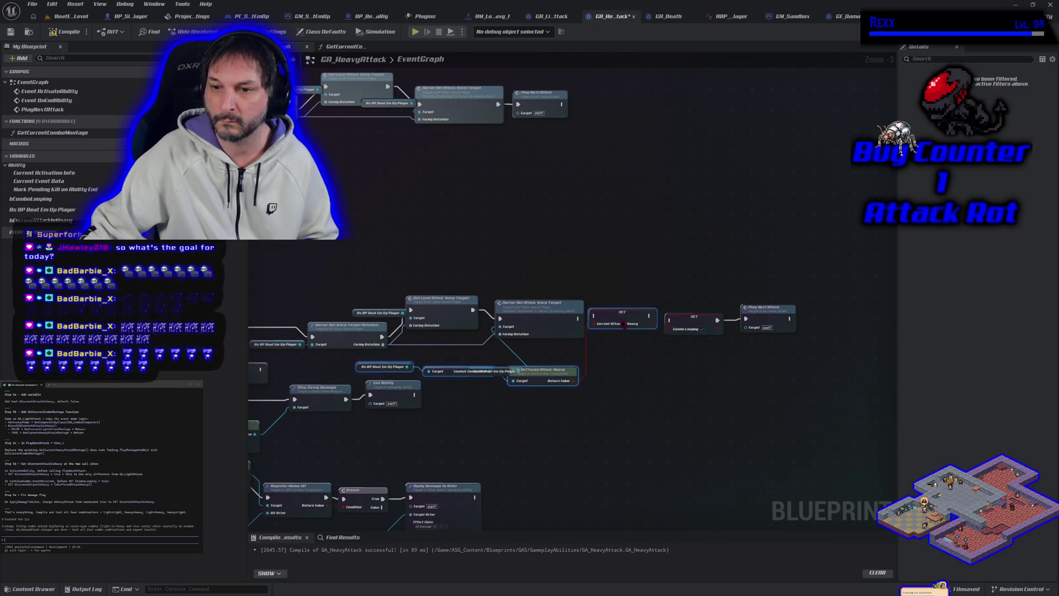
Reposition the As BP Beat Em Up Player node, chain the heavy-flag SET before Combo Looping SET, and compile.
click(619, 377)
mouse_move(500, 372)
mouse_down()
mouse_move(475, 343)
mouse_move(448, 342)
mouse_up()
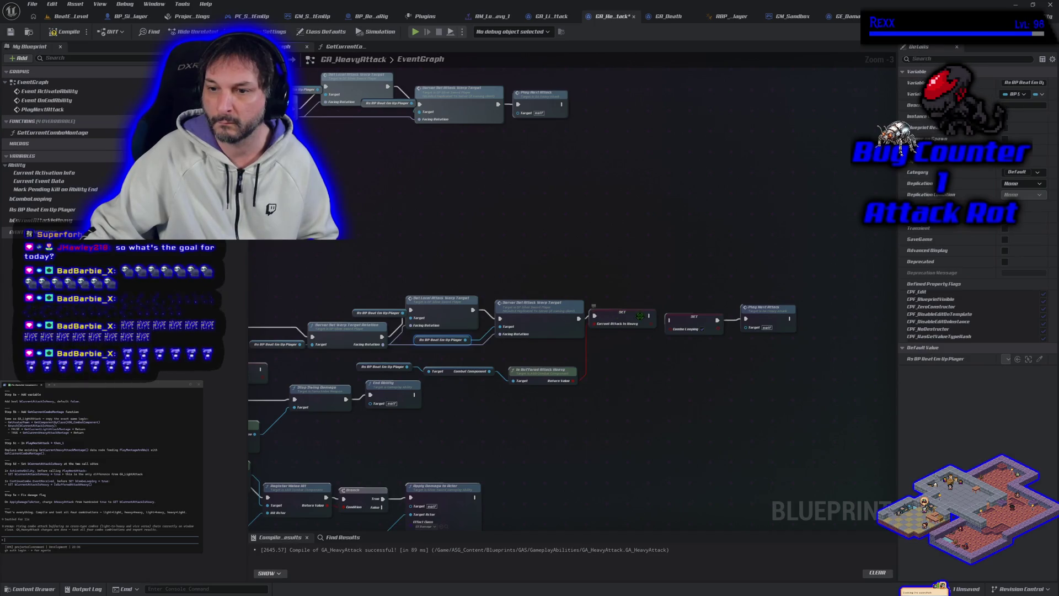
drag(650, 317, 650, 316)
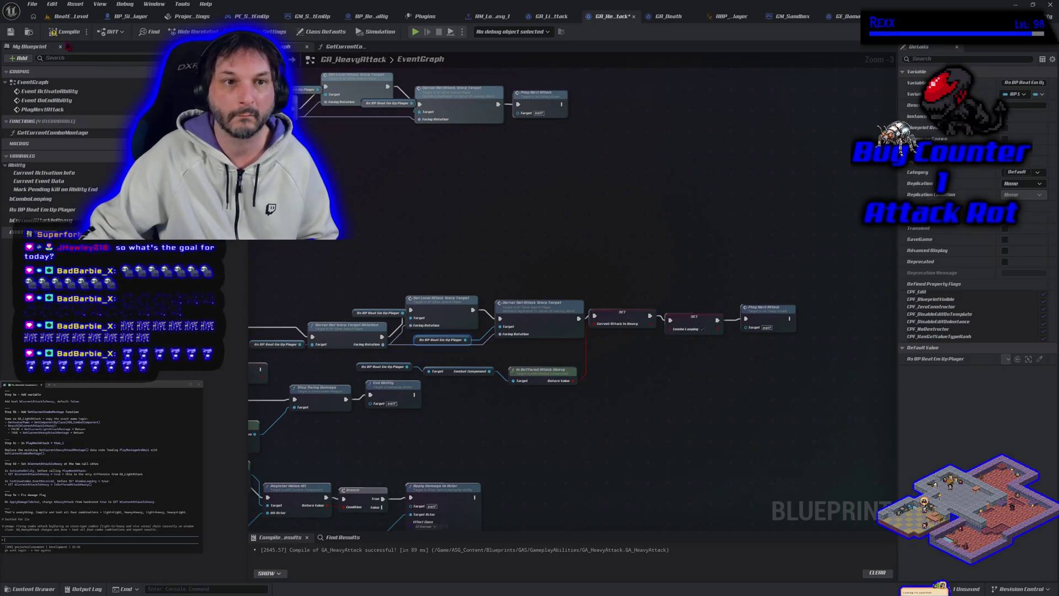
click(57, 33)
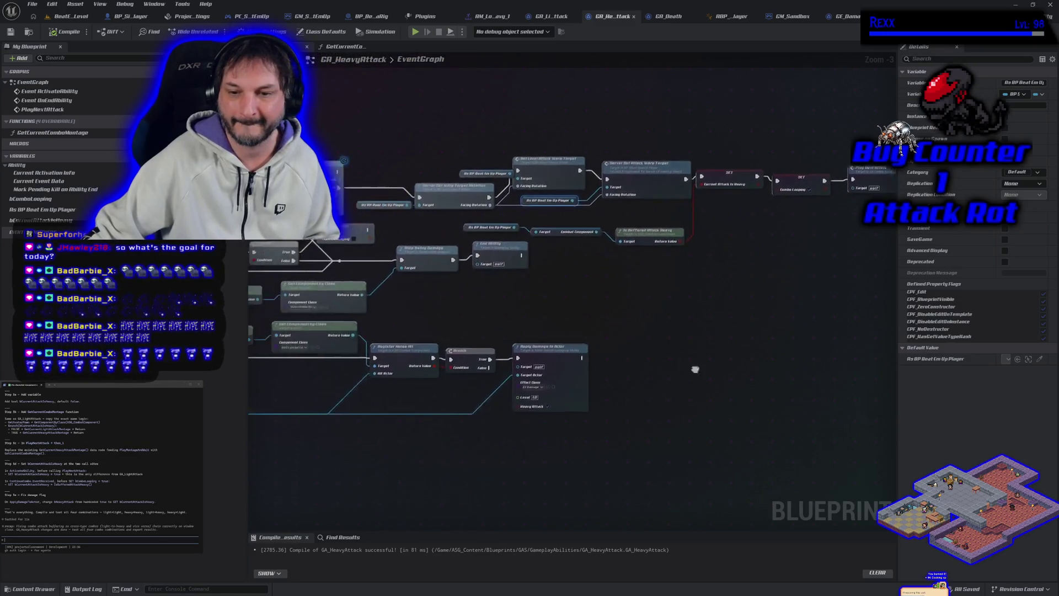
Plug a Current Attack Is Heavy getter into Apply Damage's Heavy Attack input, recompile and save.
scroll(544, 437, up, 2)
scroll(544, 437, up, 1)
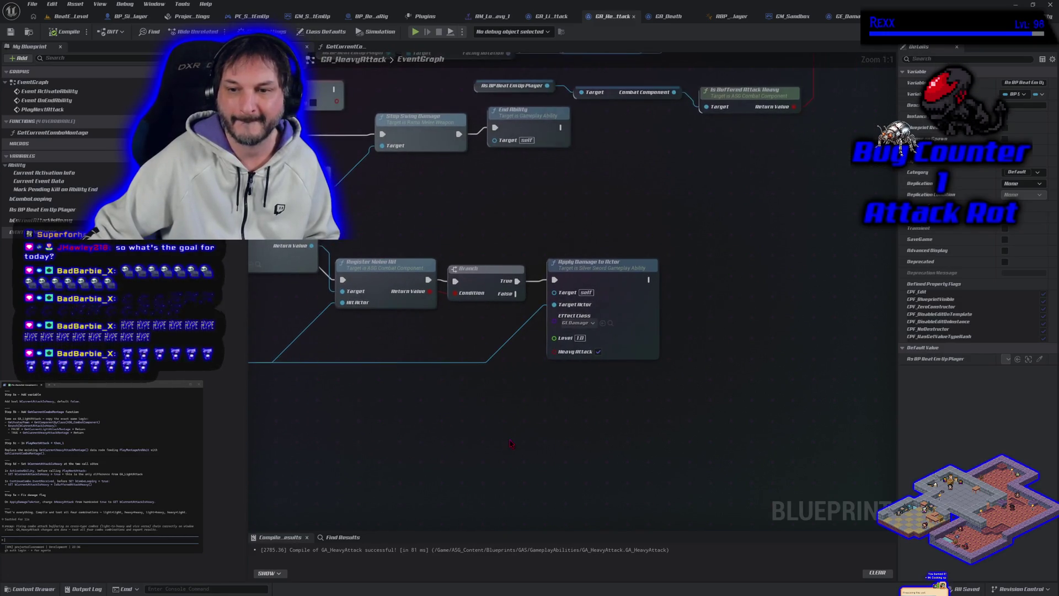
mouse_move(41, 220)
mouse_down()
mouse_move(553, 351)
mouse_move(485, 363)
mouse_up()
key(F7)
click(32, 4)
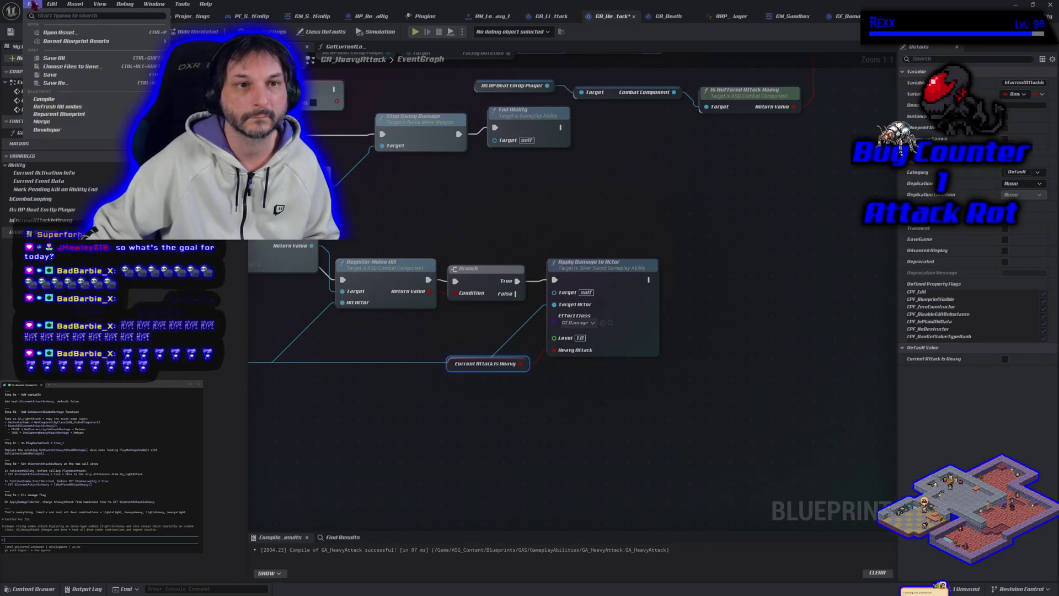
click(60, 69)
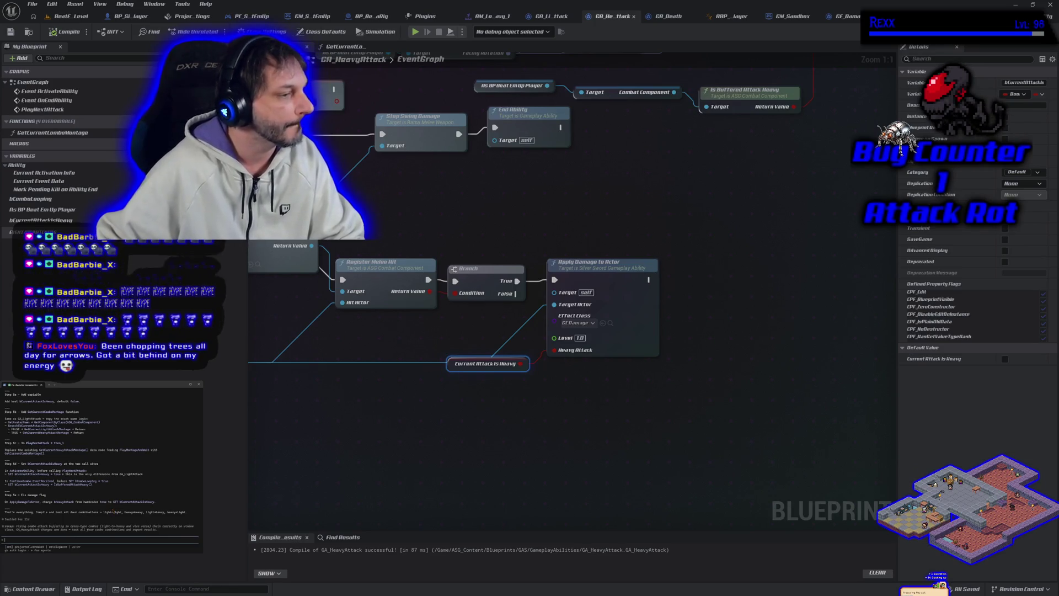
click(73, 17)
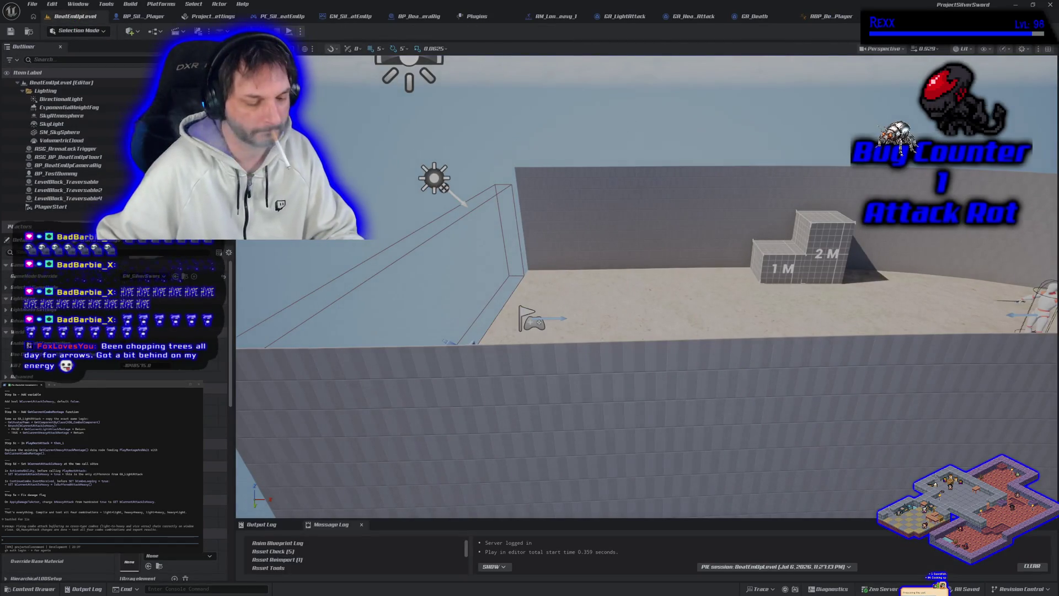
Play BeatEmUpLevel, swing the sword through several attack combos, then end the session with Esc.
key(alt+p)
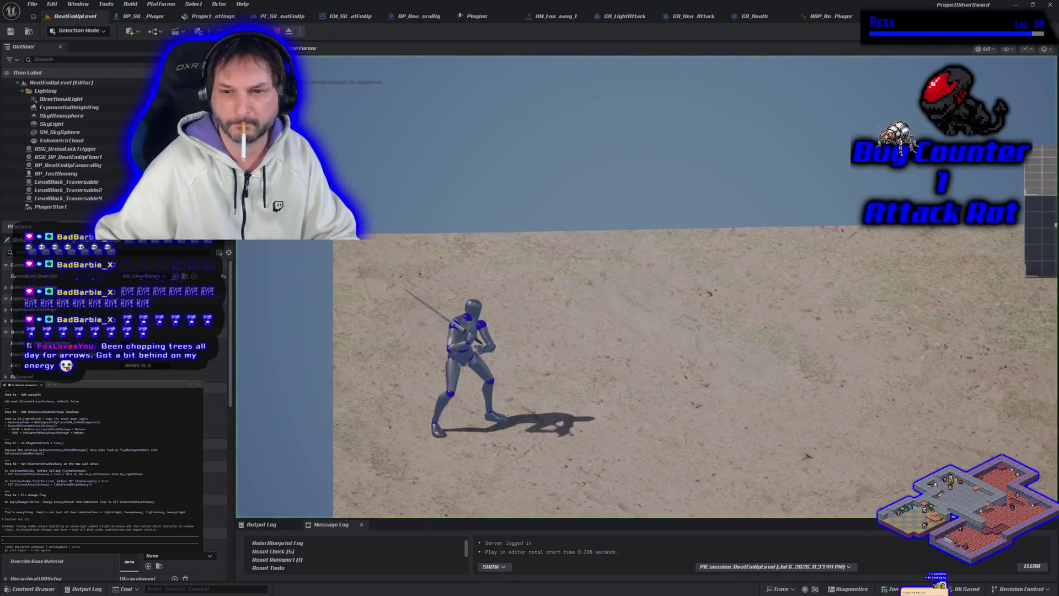
click(647, 286)
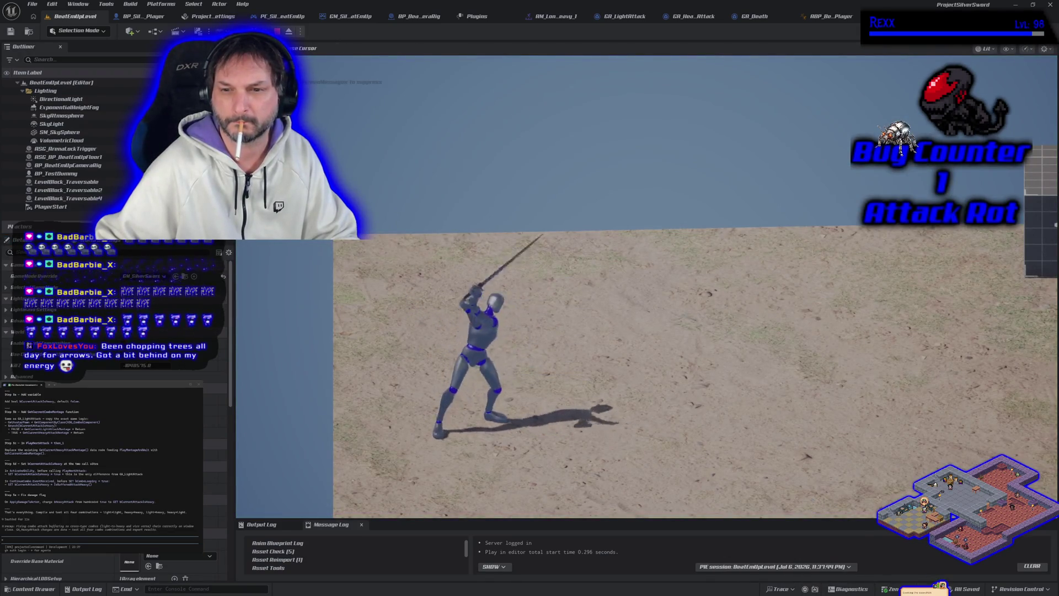
click(646, 287)
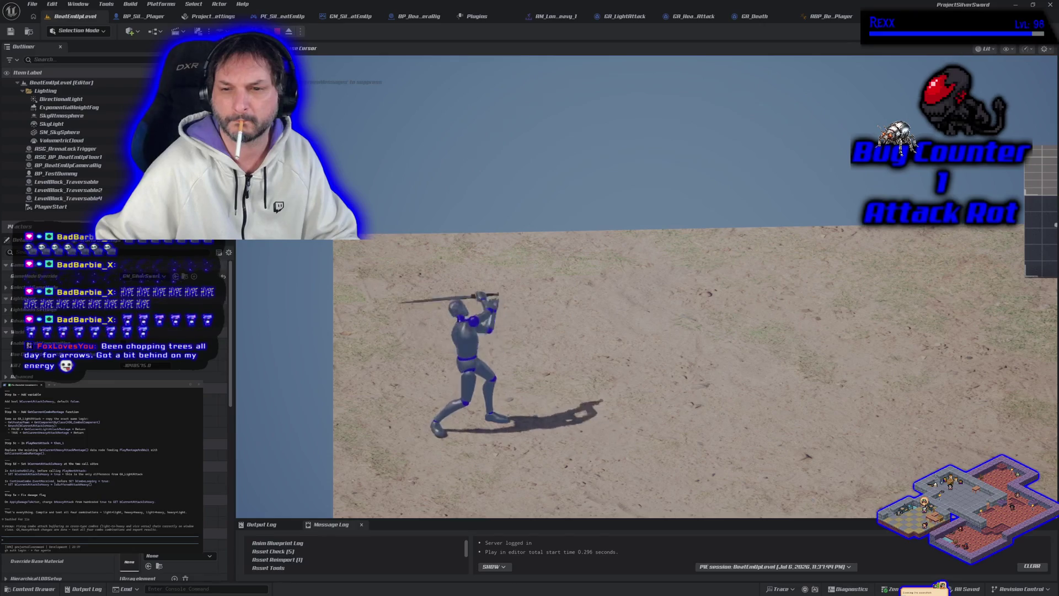
click(646, 287)
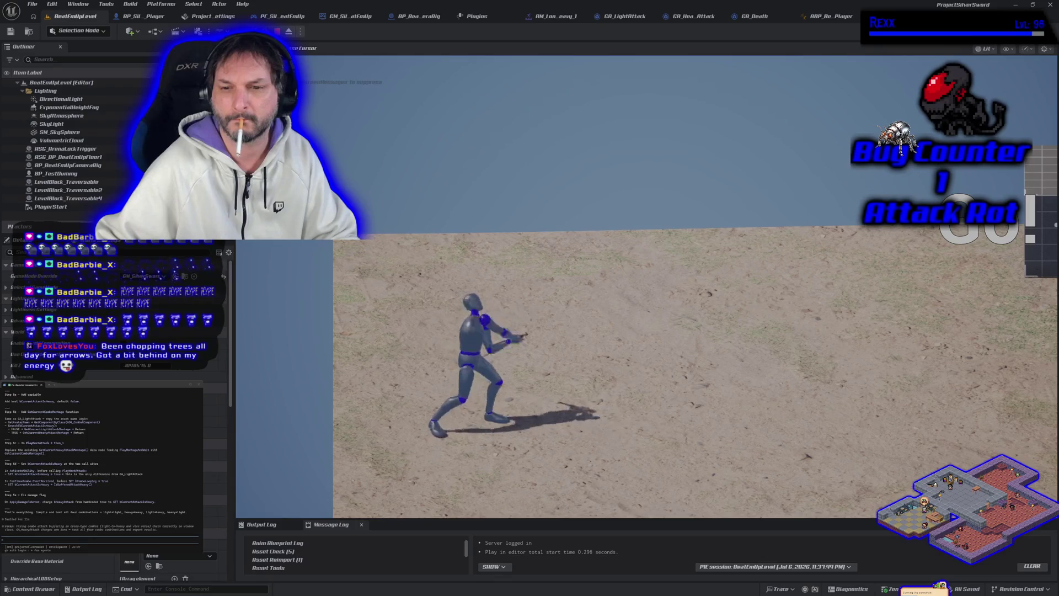
click(647, 286)
click(647, 287)
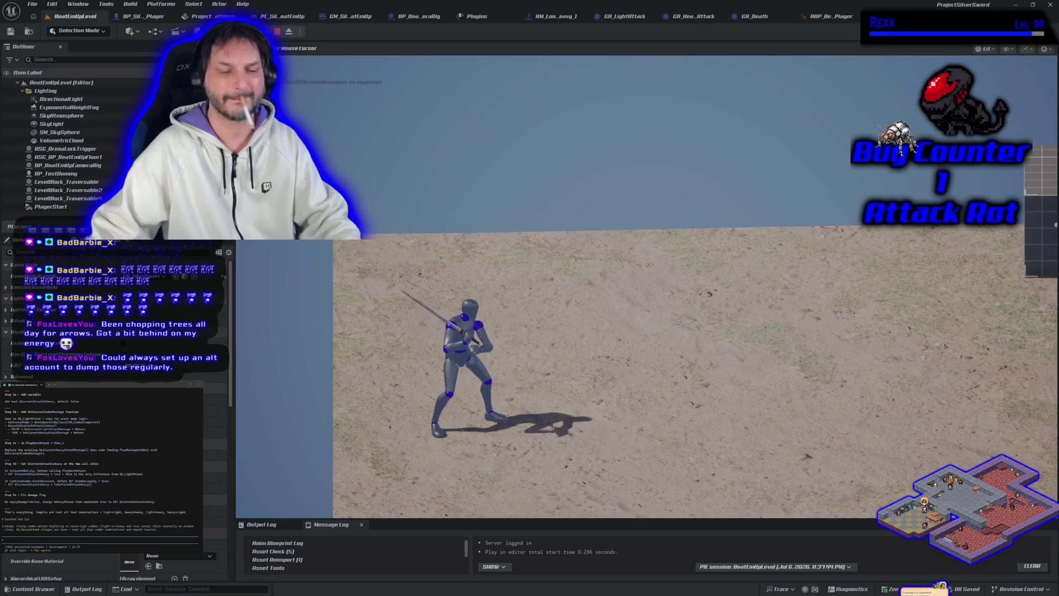
click(647, 286)
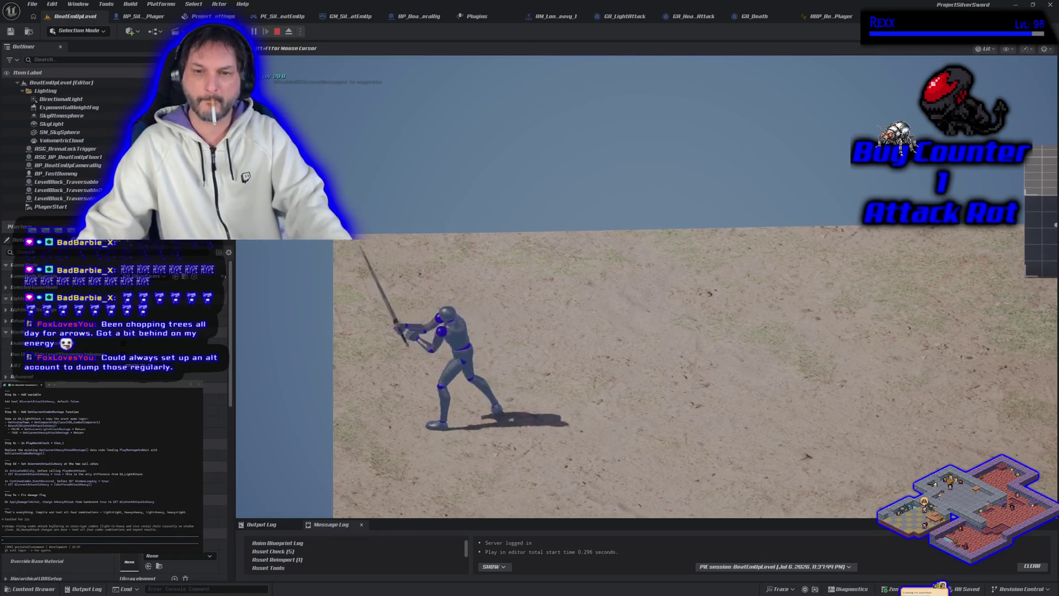
click(647, 287)
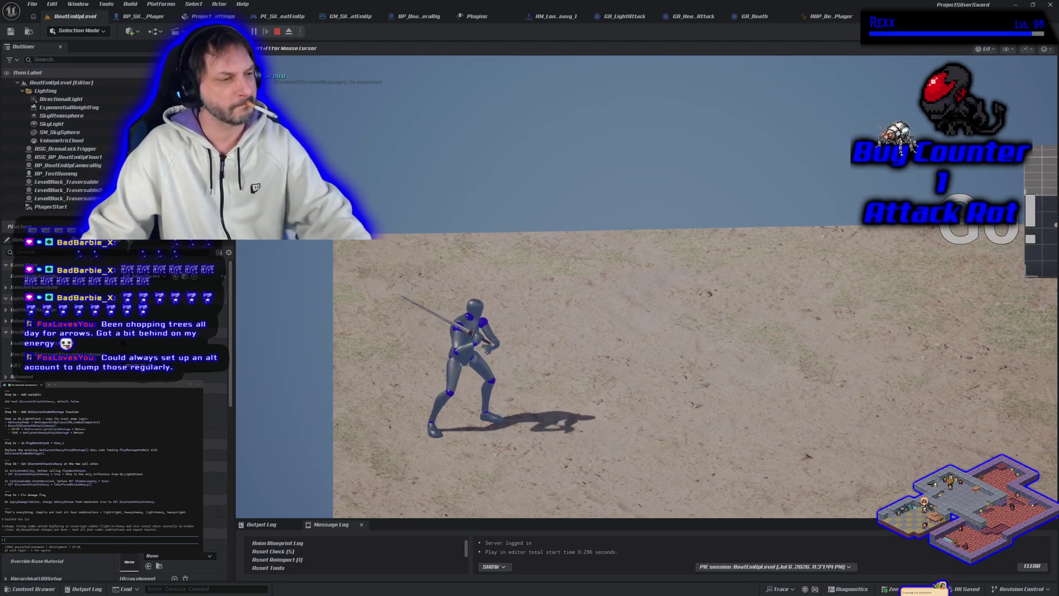
key(Escape)
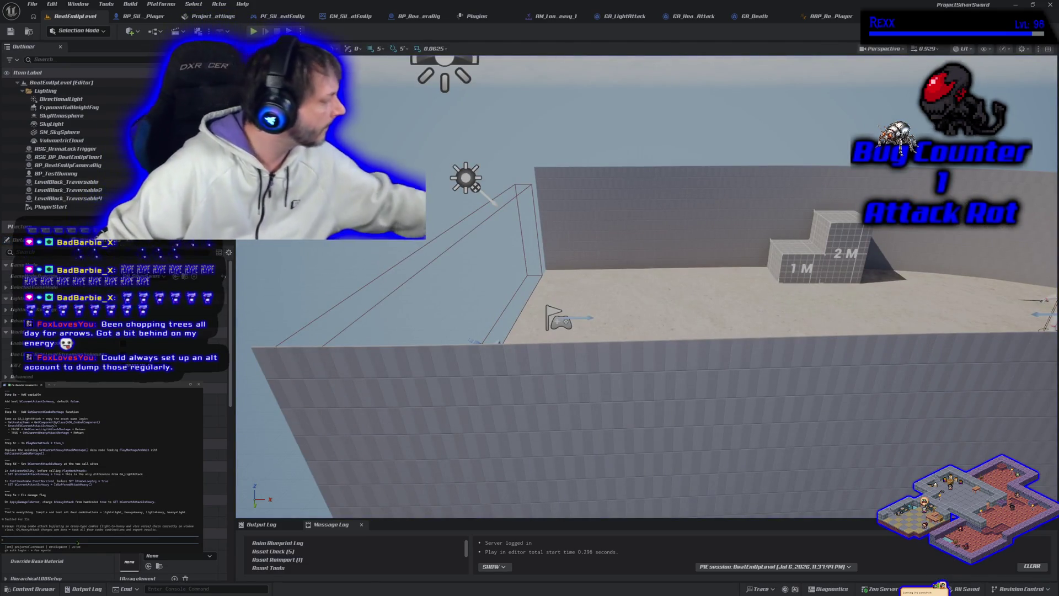
text(vars as d)
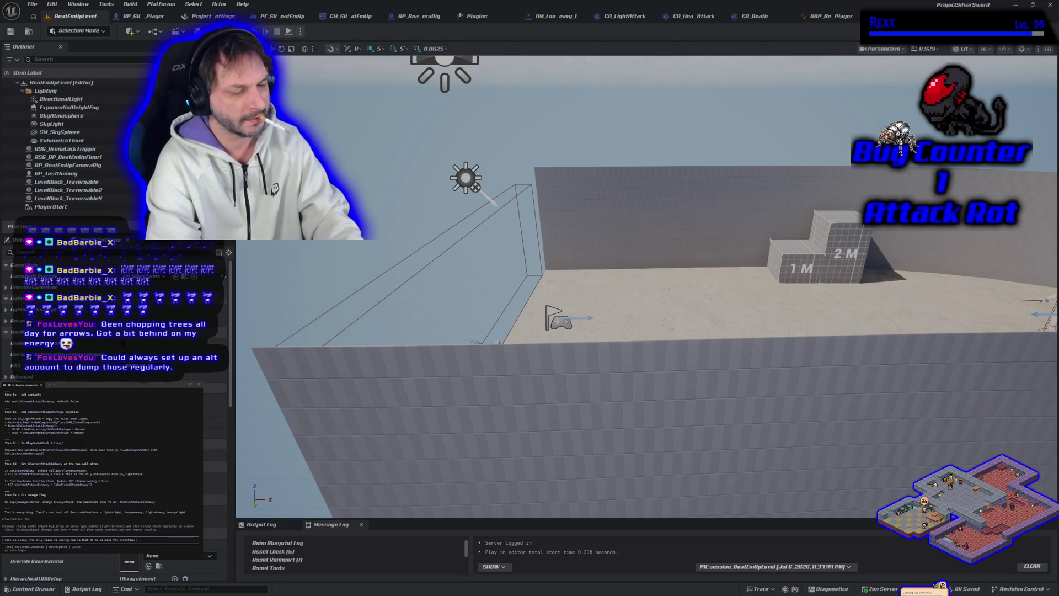
text(of)
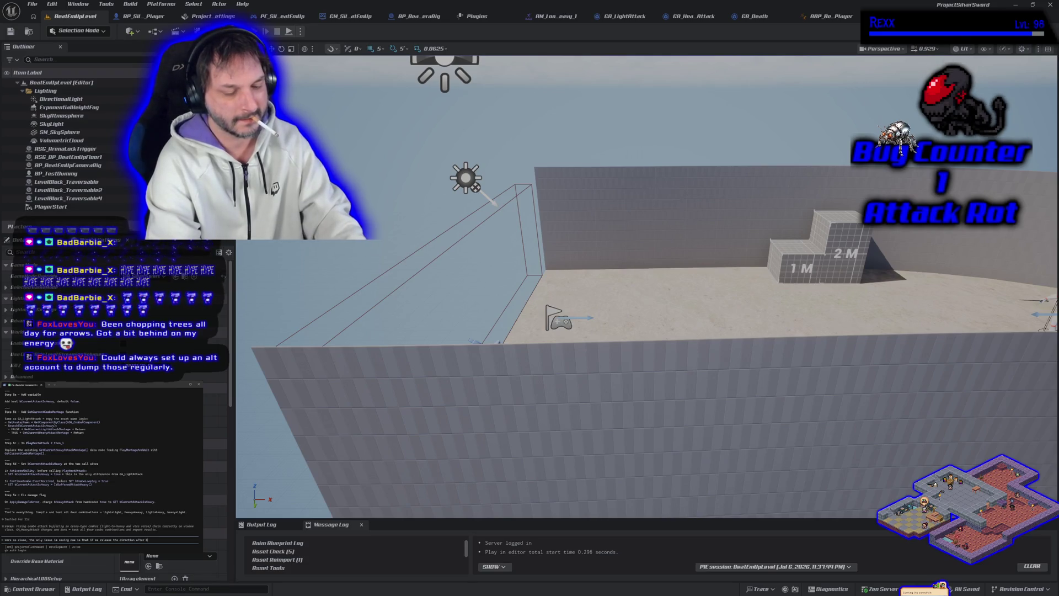
text(fering)
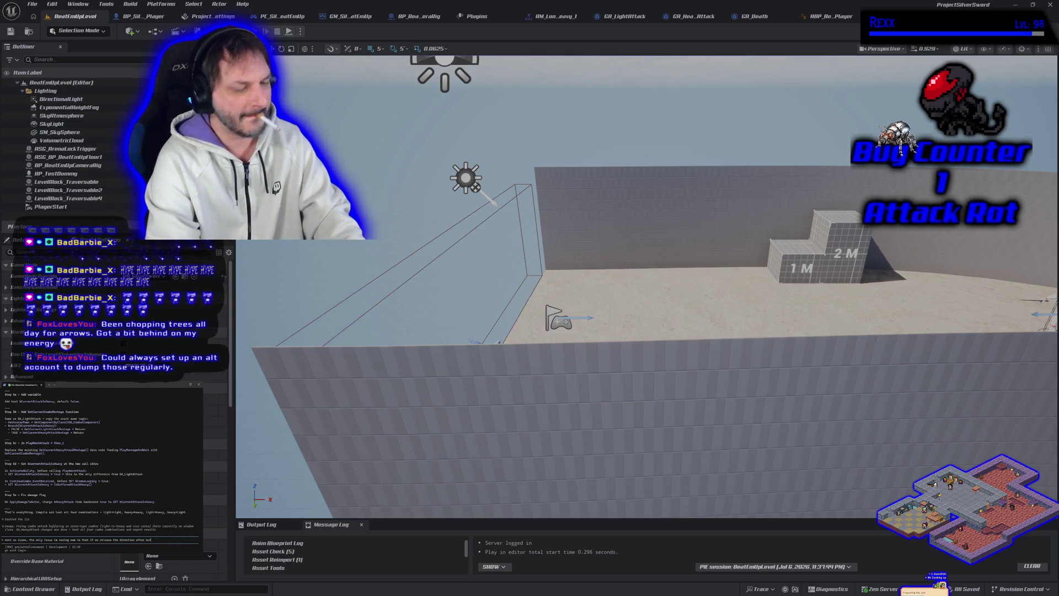
text(the next)
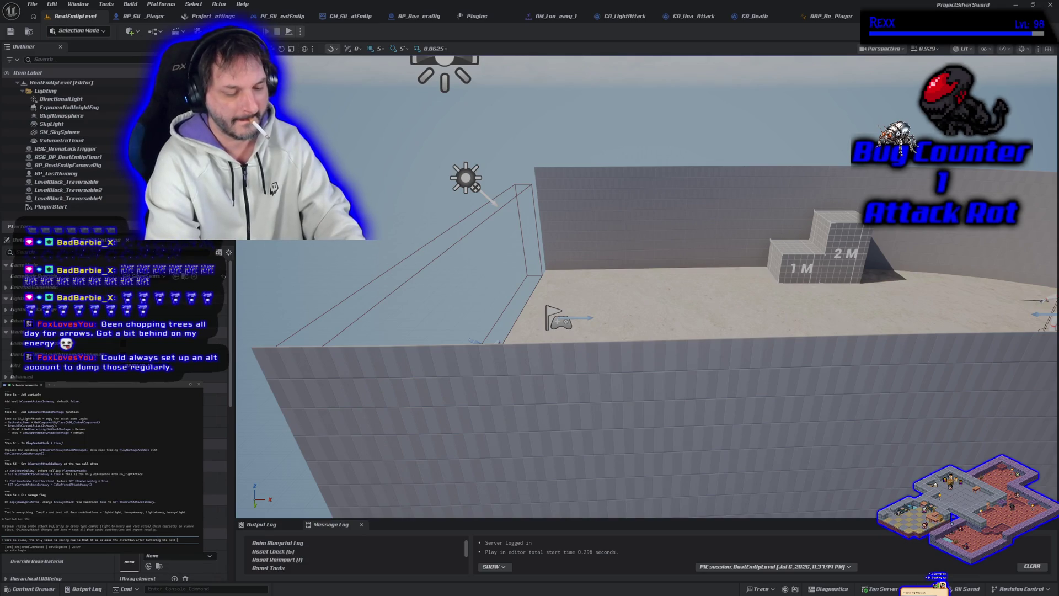
text(d)
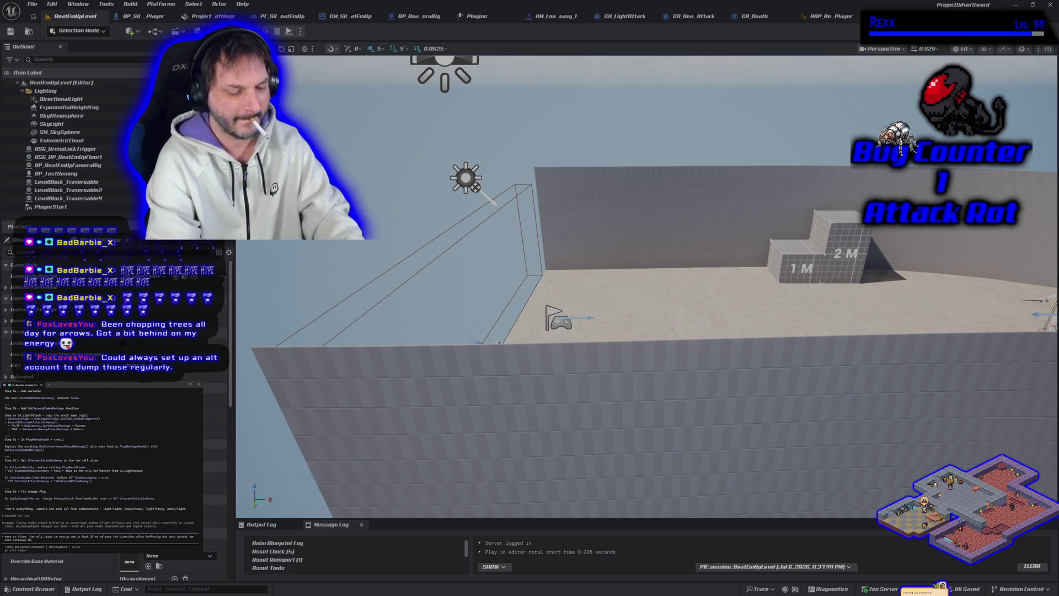
text(k)
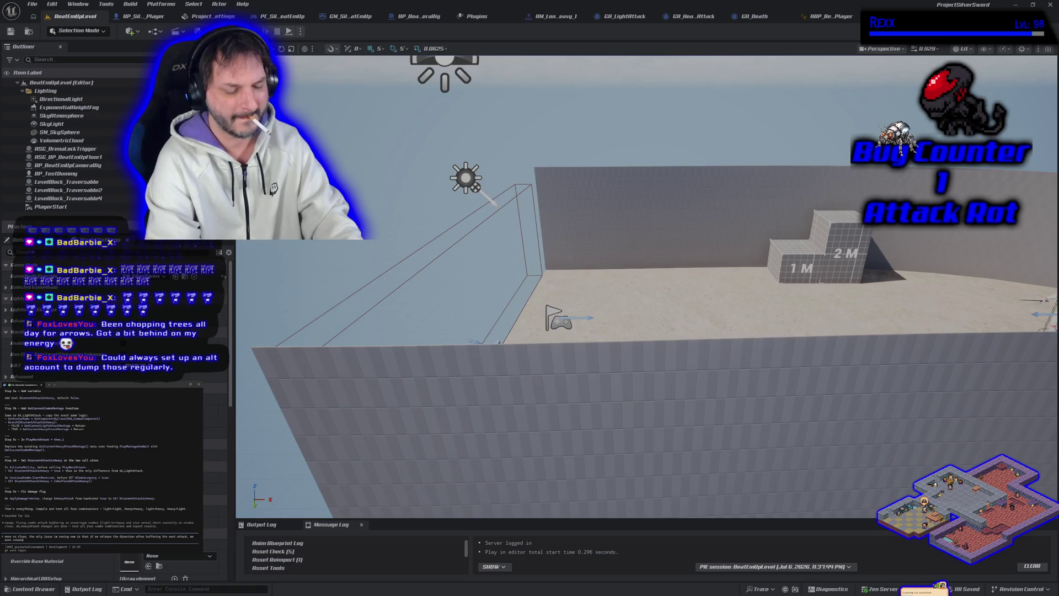
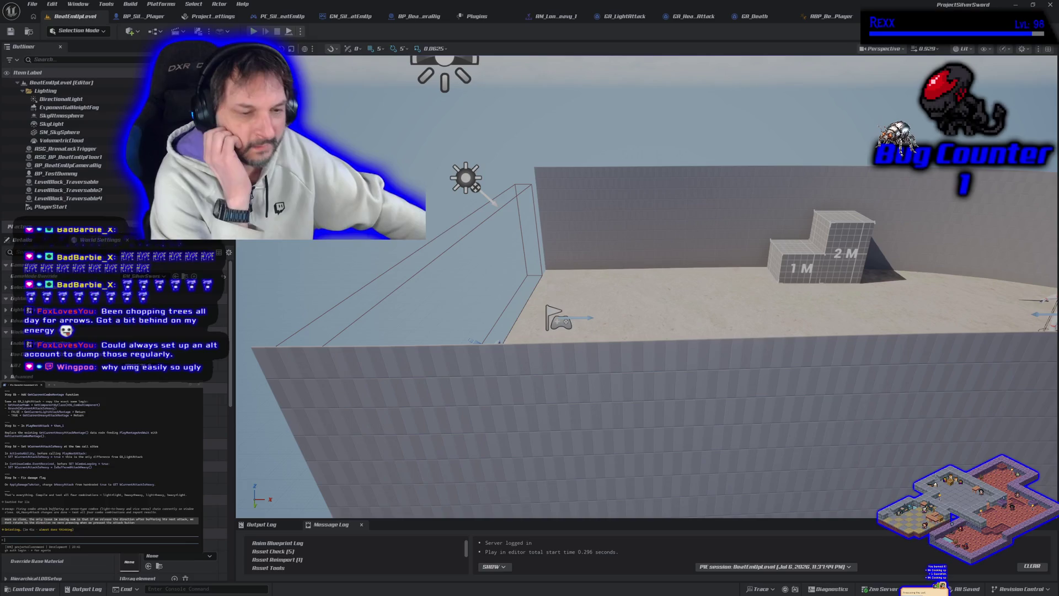
Stop the play-in-editor test and send the coding assistant a typed follow-up note.
key(Escape)
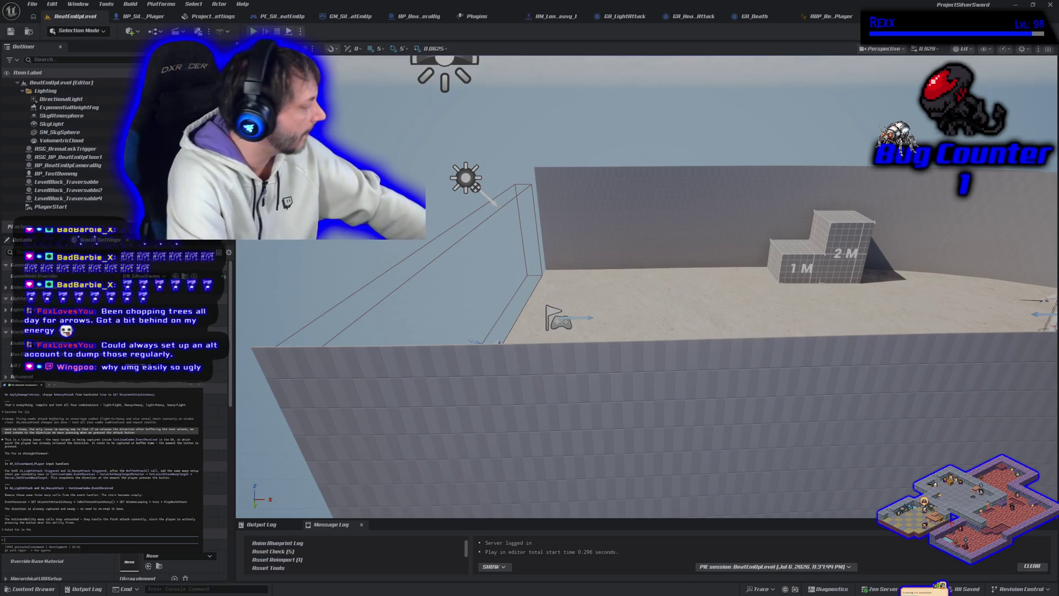
key(Escape)
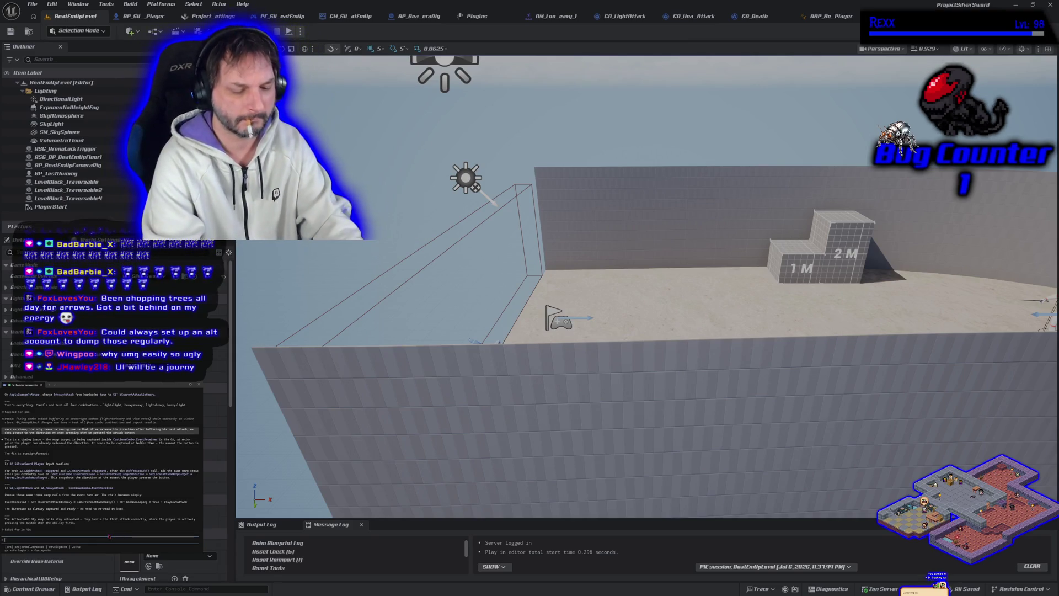
text(I kept the capture info what)
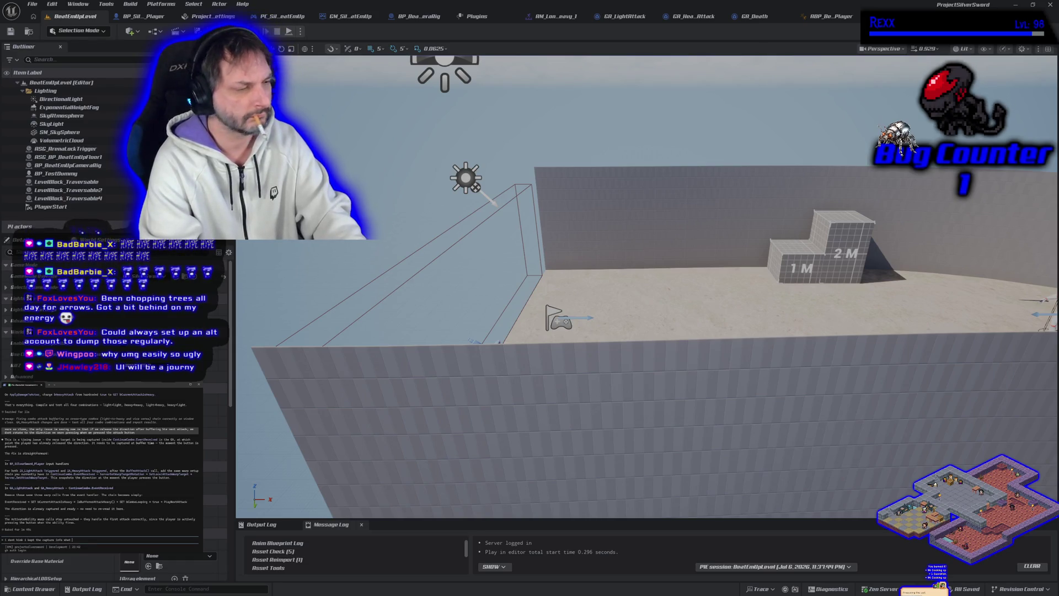
text(is)
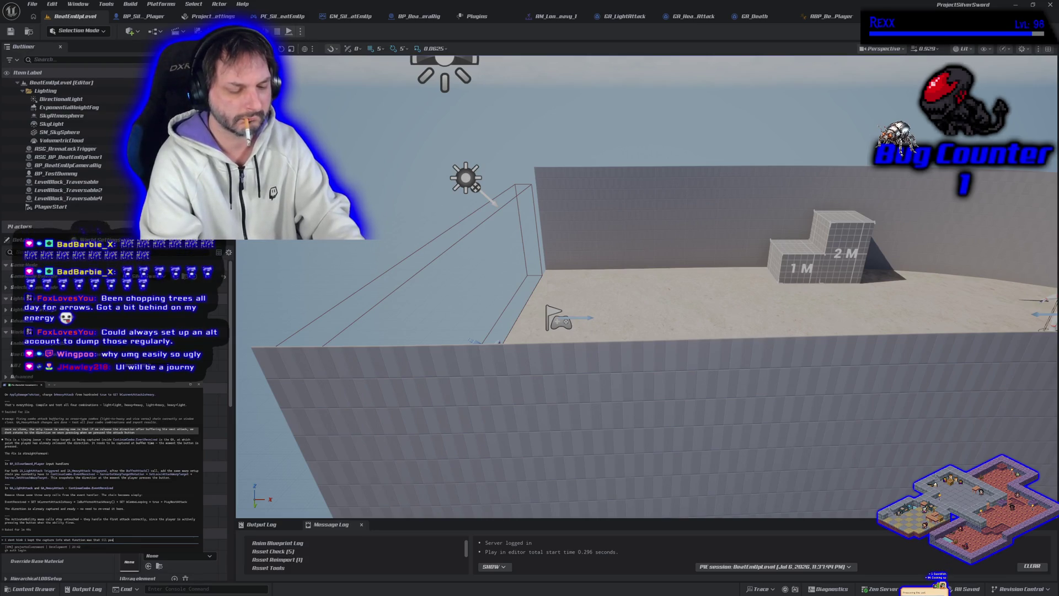
text(t to you)
key(Return)
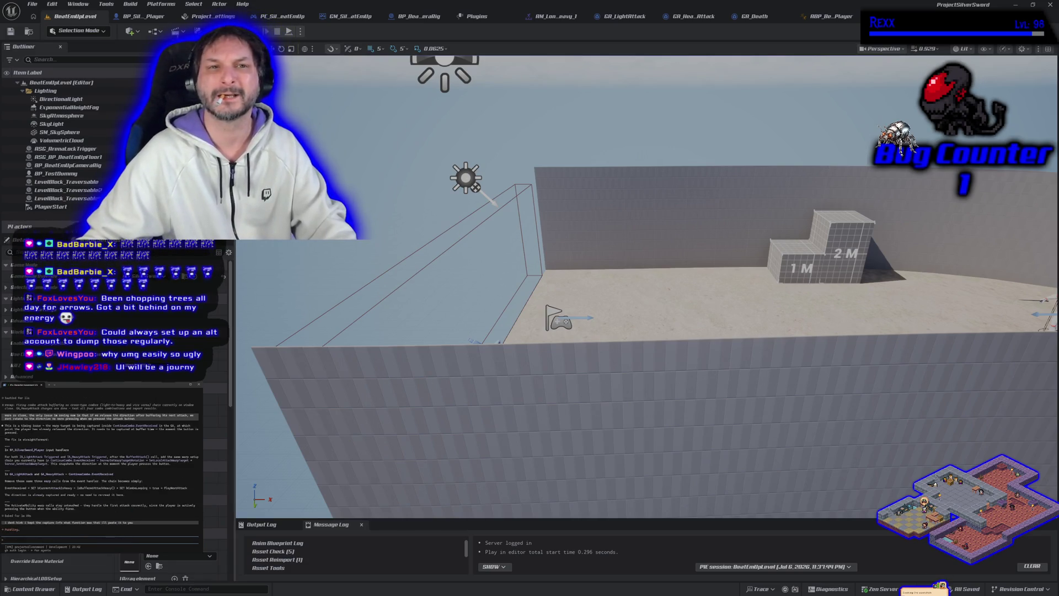
click(136, 16)
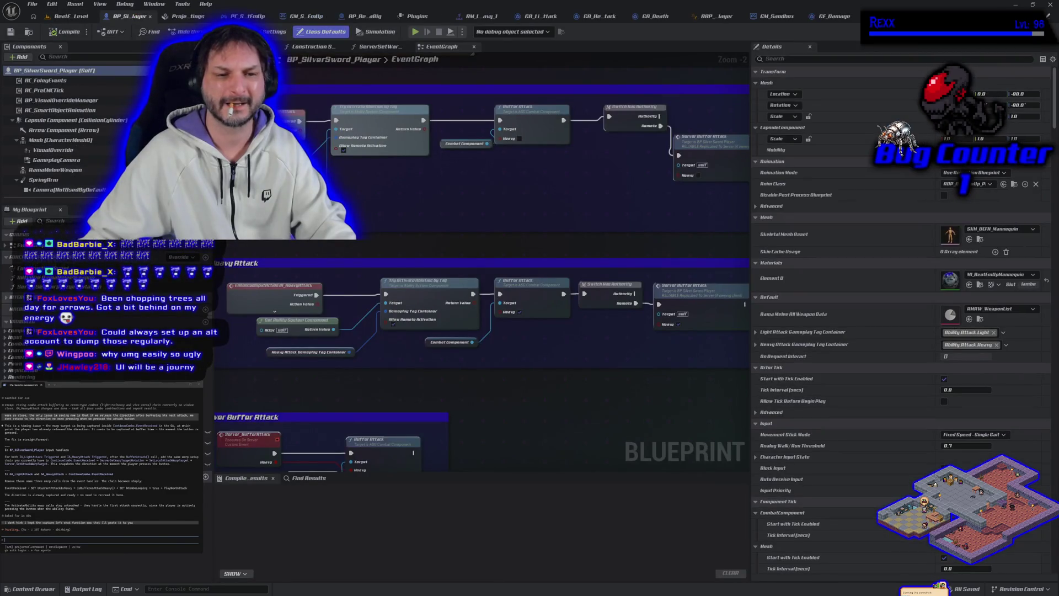
Select every ServerSetWarpTargetRotation node and paste them into the assistant prompt as text.
click(380, 46)
scroll(351, 314, down, 1)
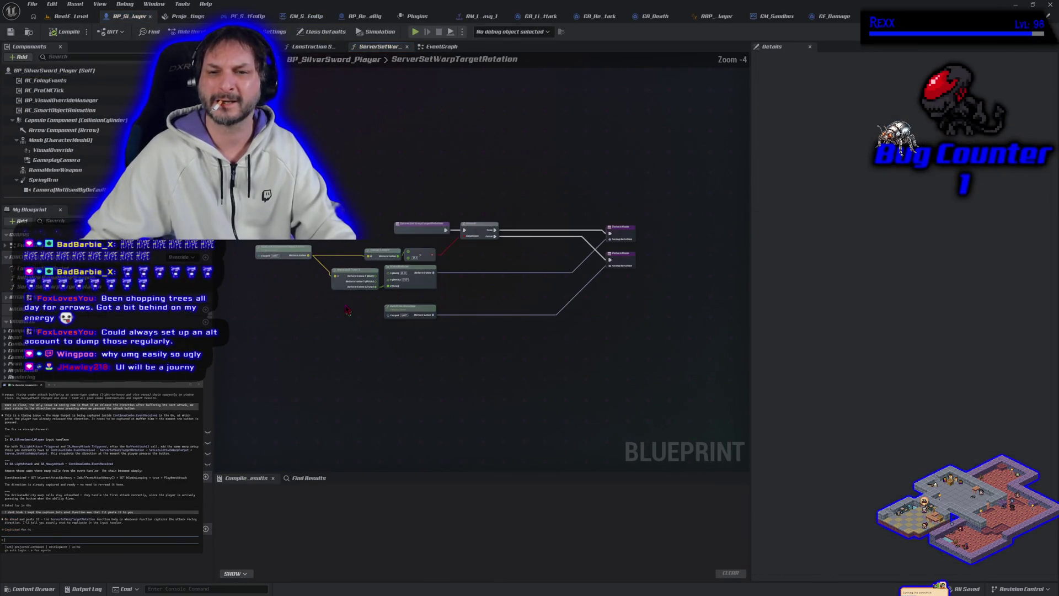
drag(260, 163, 616, 367)
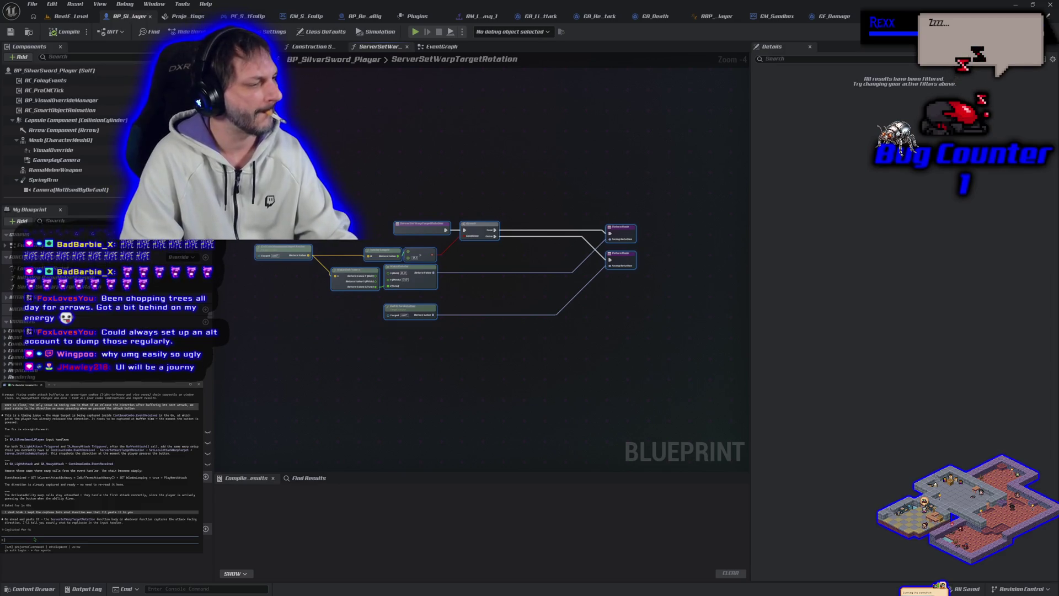
key(ctrl+v)
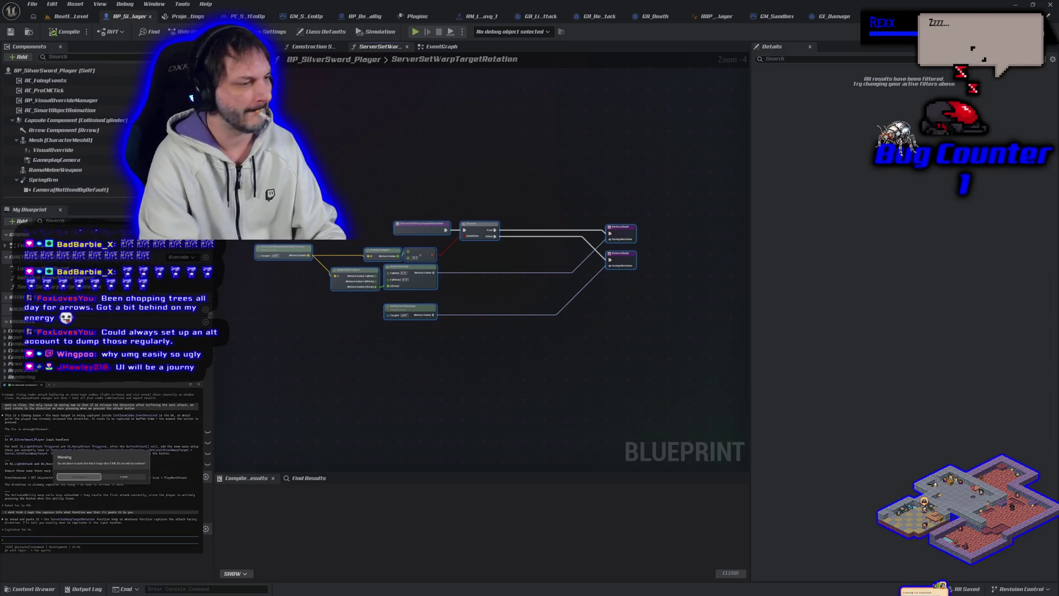
key(Return)
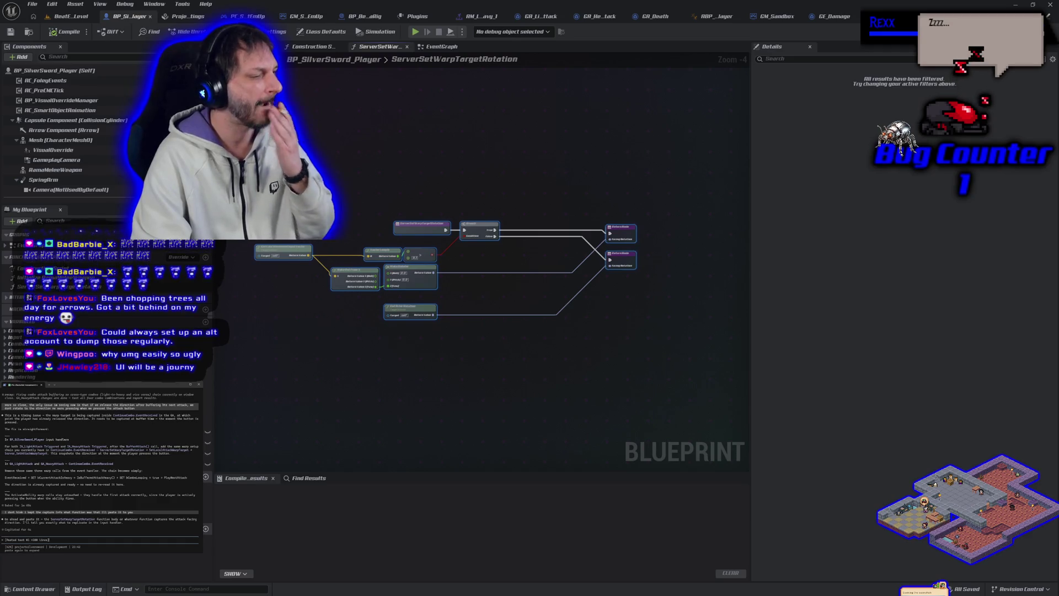
key(Return)
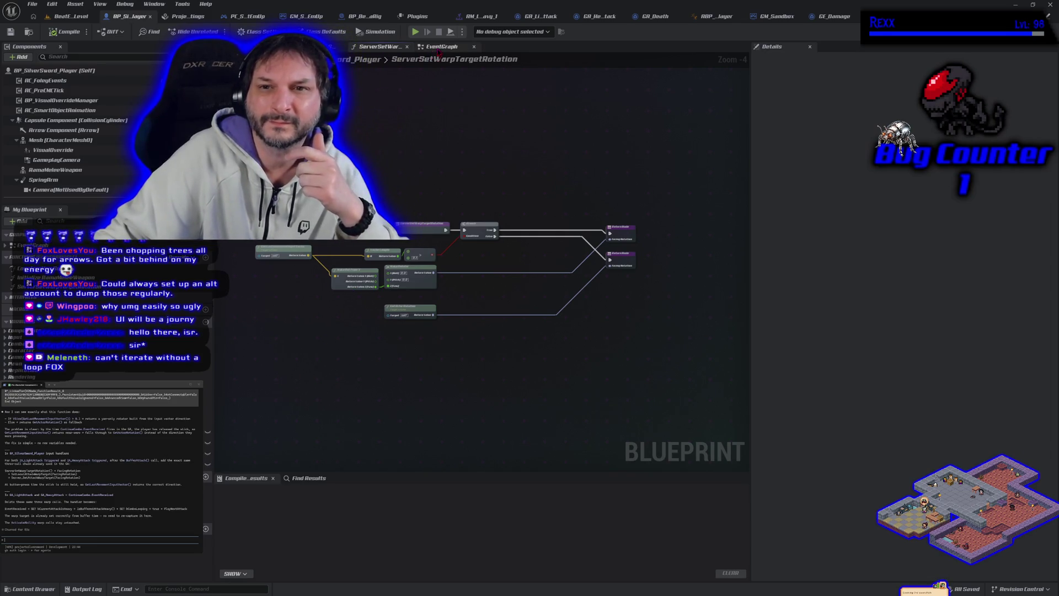
Bring the attack sections of the player blueprint's EventGraph into view.
click(438, 46)
scroll(497, 225, down, 1)
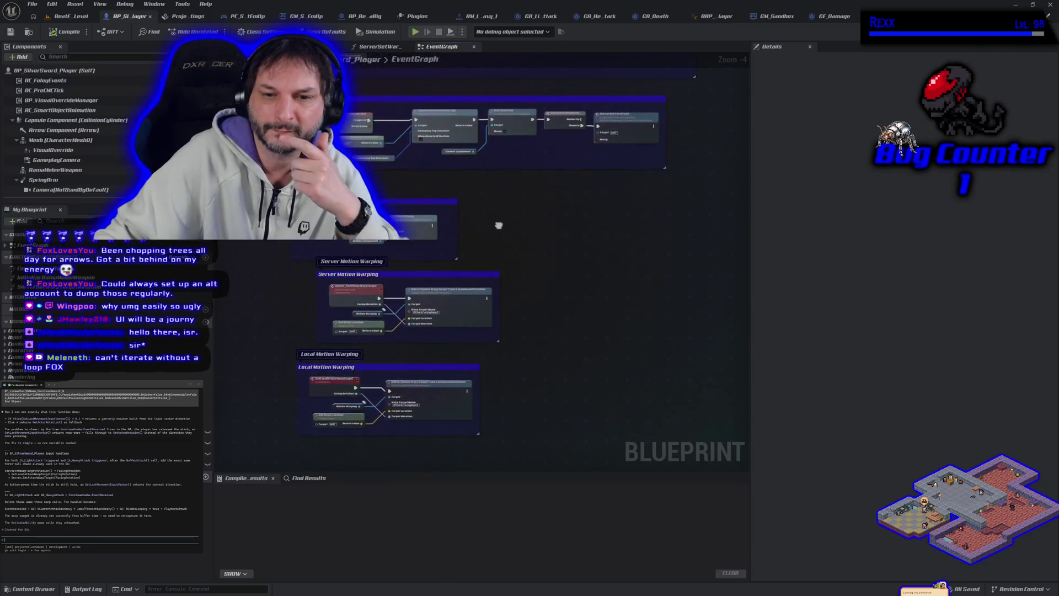
scroll(454, 402, up, 1)
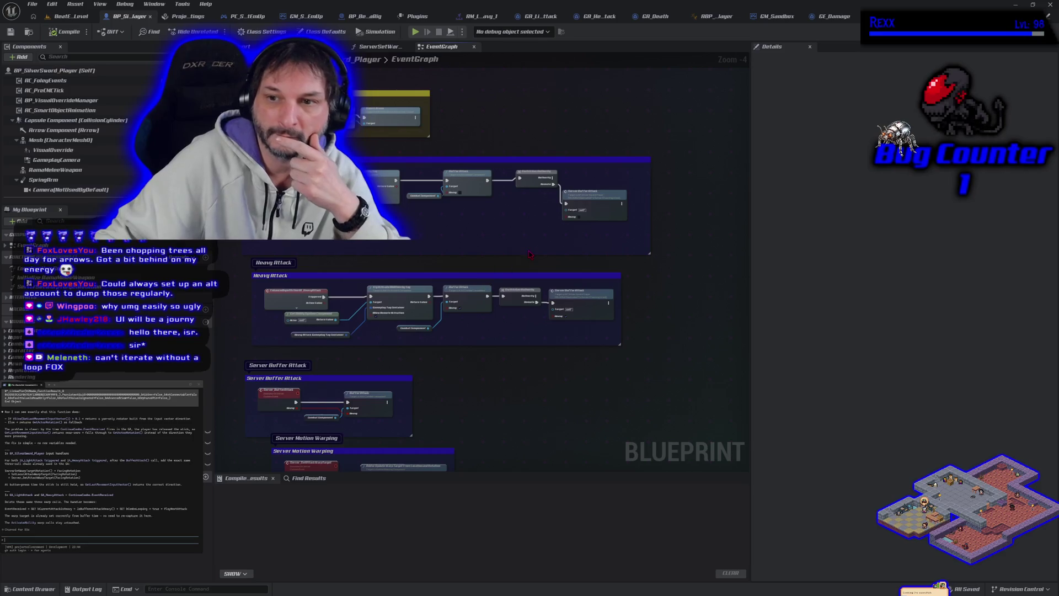
scroll(528, 254, up, 1)
mouse_move(528, 254)
mouse_down()
mouse_move(397, 223)
mouse_move(421, 218)
mouse_move(442, 231)
mouse_up()
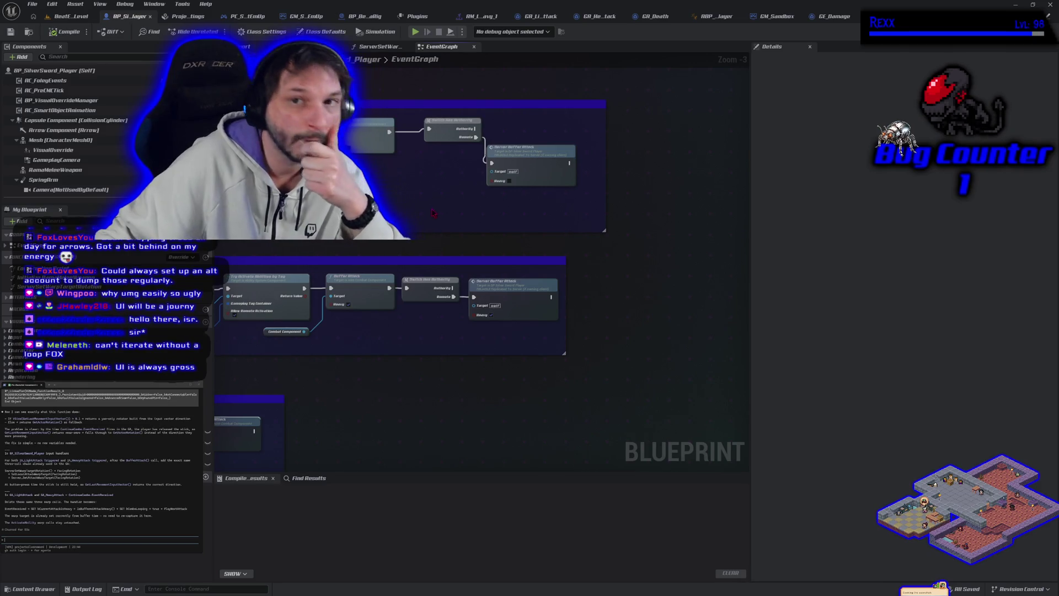
Copy GA_LightAttack's two warp-target setters and Server Set Warp Target Rotation for the player blueprint.
click(543, 19)
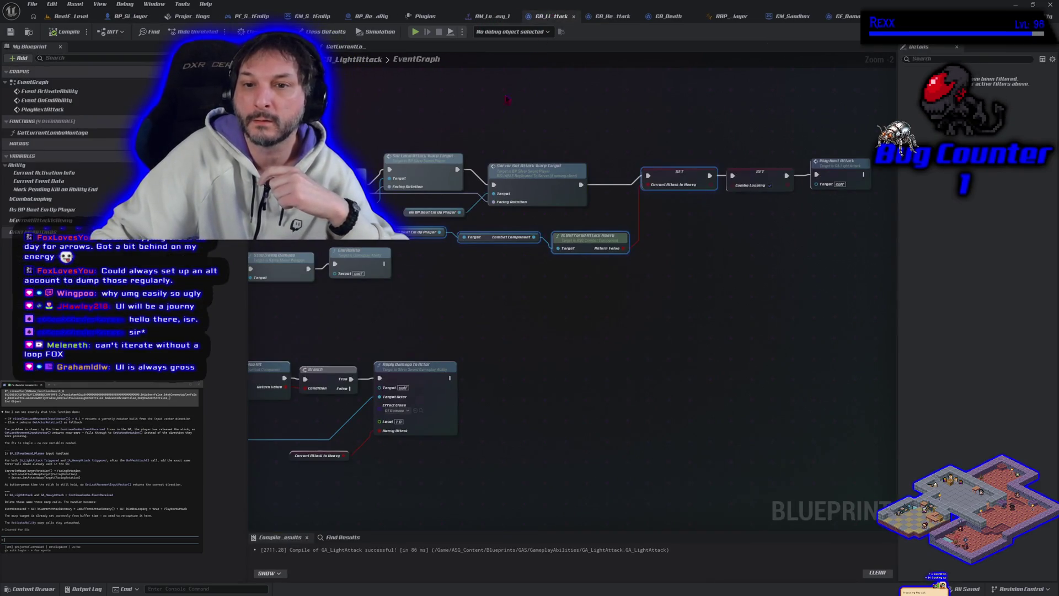
drag(331, 95, 365, 98)
drag(438, 129, 568, 164)
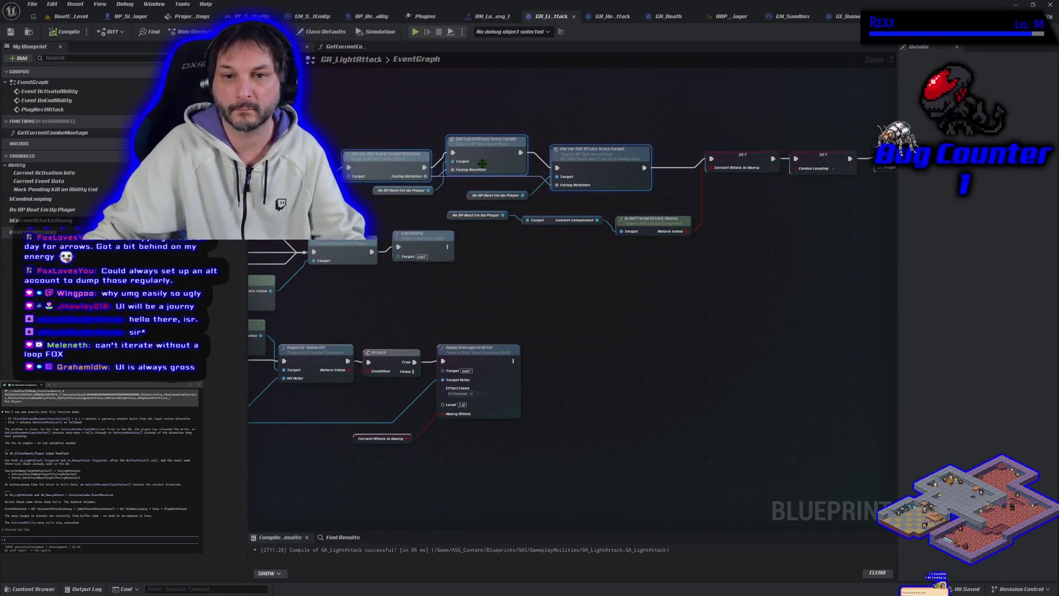
ctrl+click(382, 158)
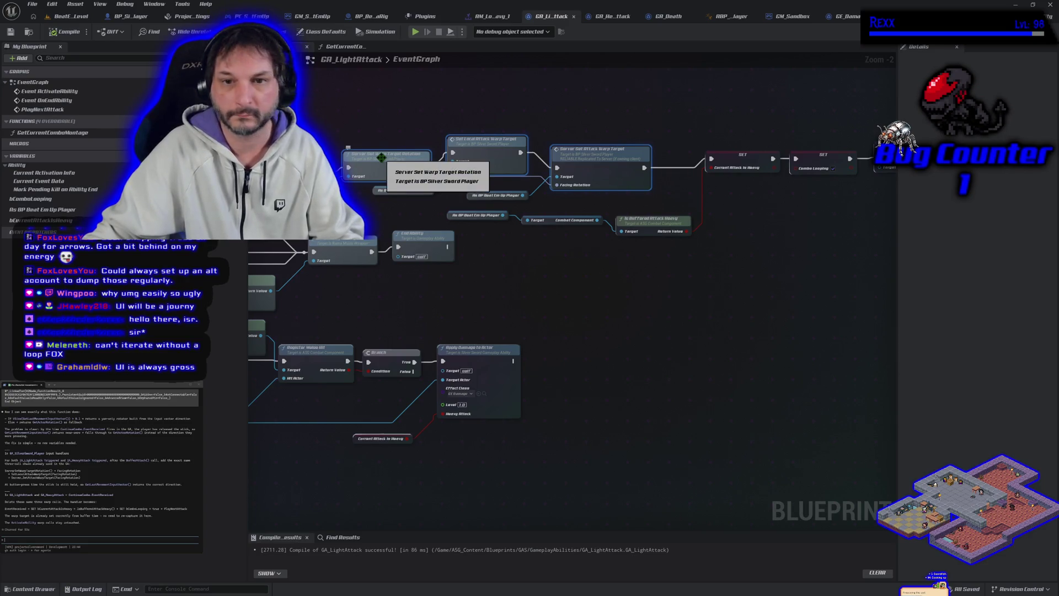
click(128, 16)
drag(423, 225, 406, 229)
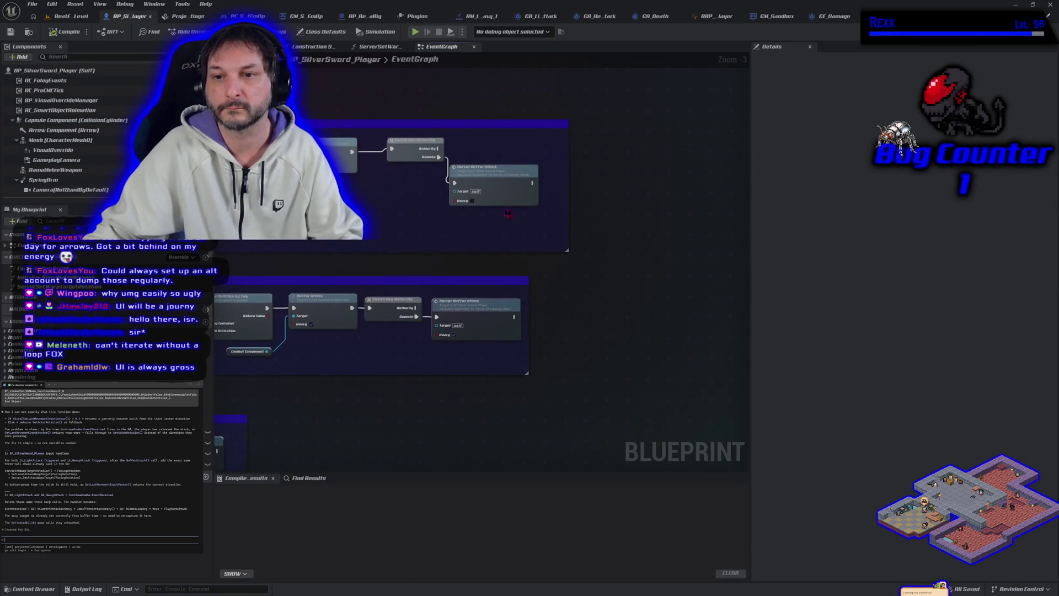
Paste the warp-target nodes into the widened top comment, wire them into Switch Has Authority, and compile.
drag(568, 206, 752, 213)
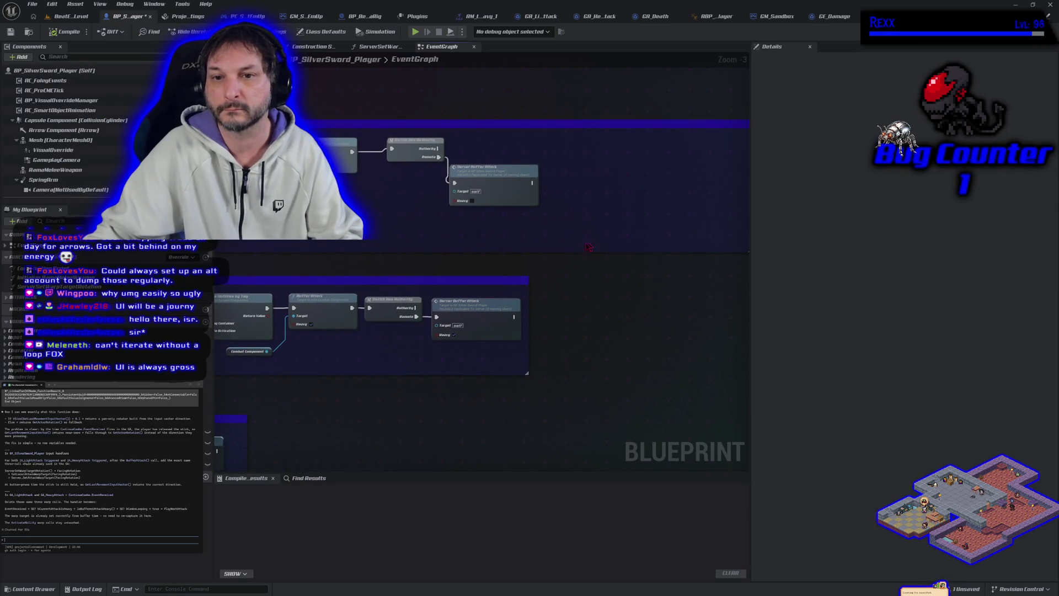
mouse_move(423, 243)
mouse_down()
mouse_move(469, 149)
mouse_move(458, 157)
mouse_move(614, 159)
mouse_up()
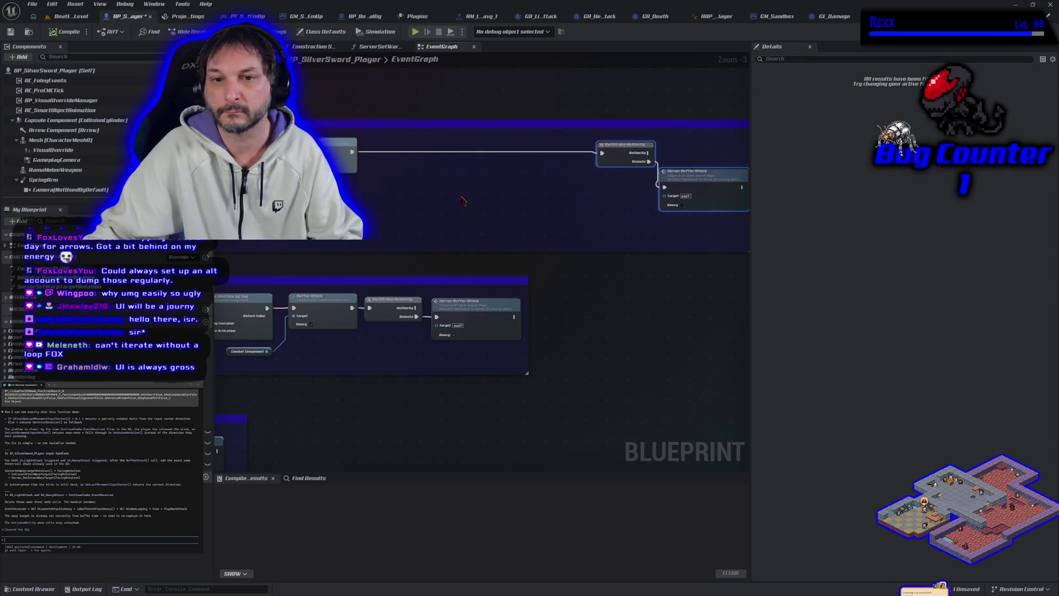
key(ctrl+v)
mouse_move(392, 204)
mouse_down()
mouse_move(485, 134)
mouse_move(353, 153)
mouse_up()
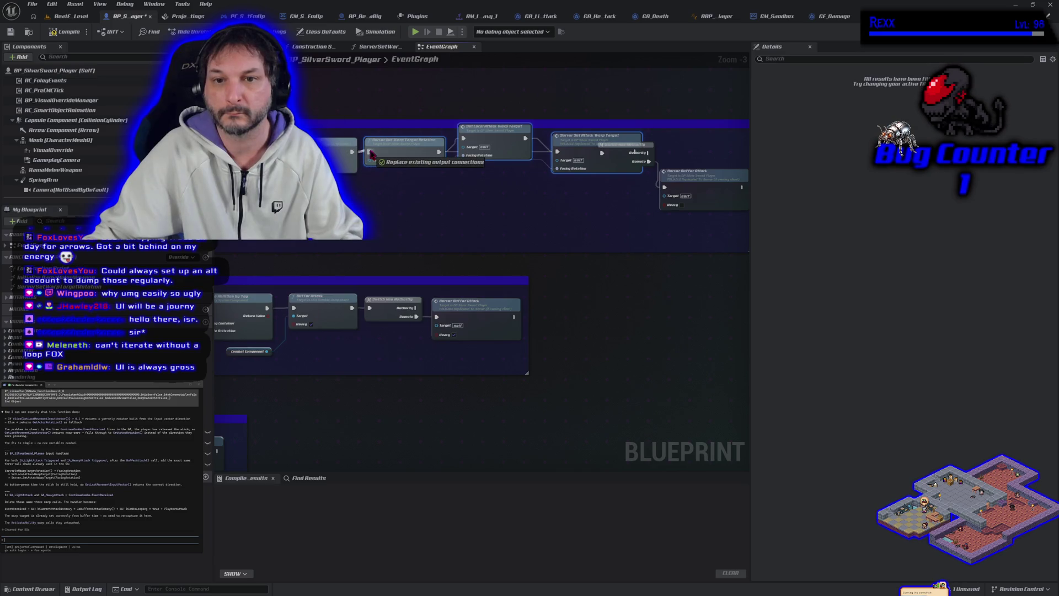
drag(551, 219, 374, 224)
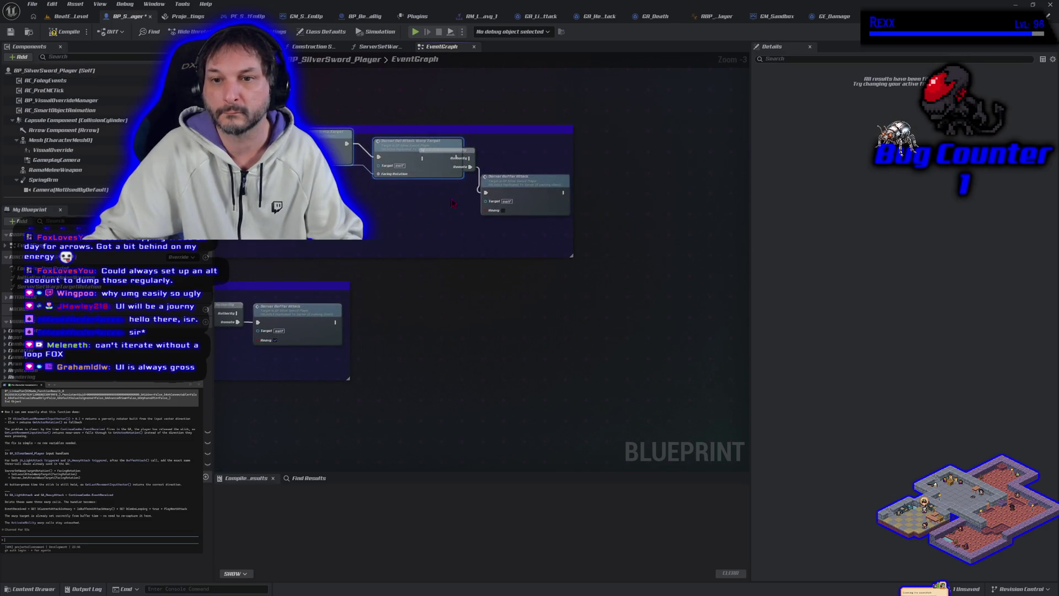
mouse_move(474, 142)
mouse_down()
mouse_move(508, 184)
mouse_move(570, 182)
mouse_up()
drag(458, 157, 499, 166)
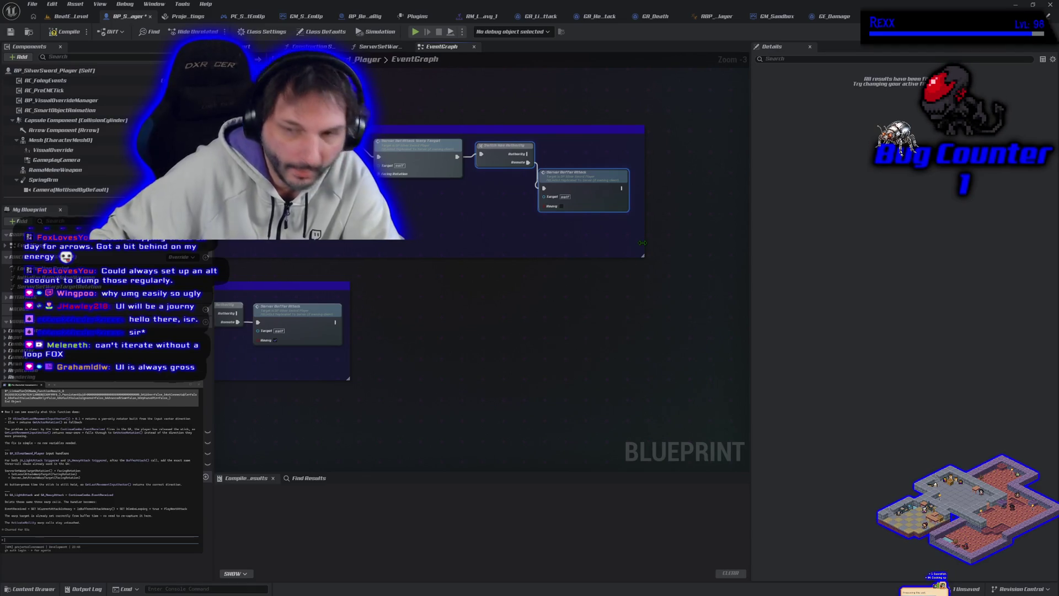
click(52, 33)
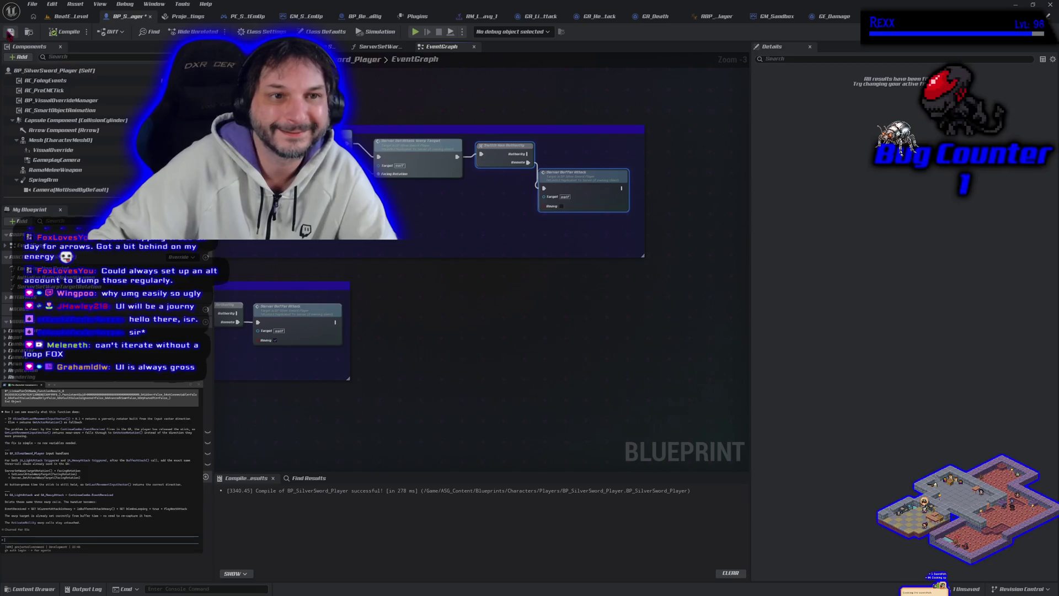
Paste the warp-target nodes into the lower attack chain's gap and connect them to Switch Has Authority.
drag(320, 221, 461, 241)
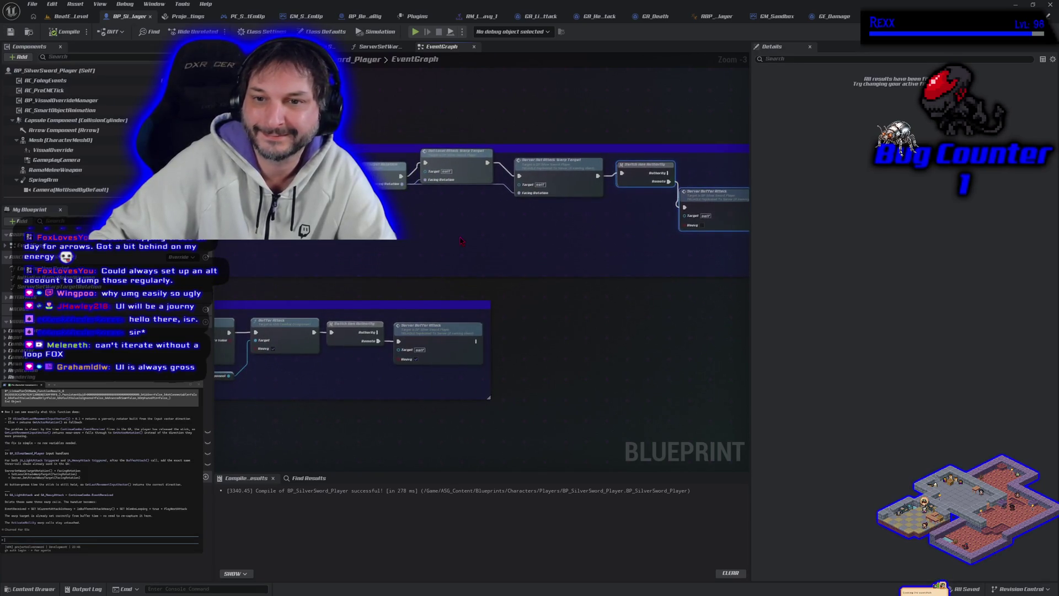
scroll(461, 240, down, 2)
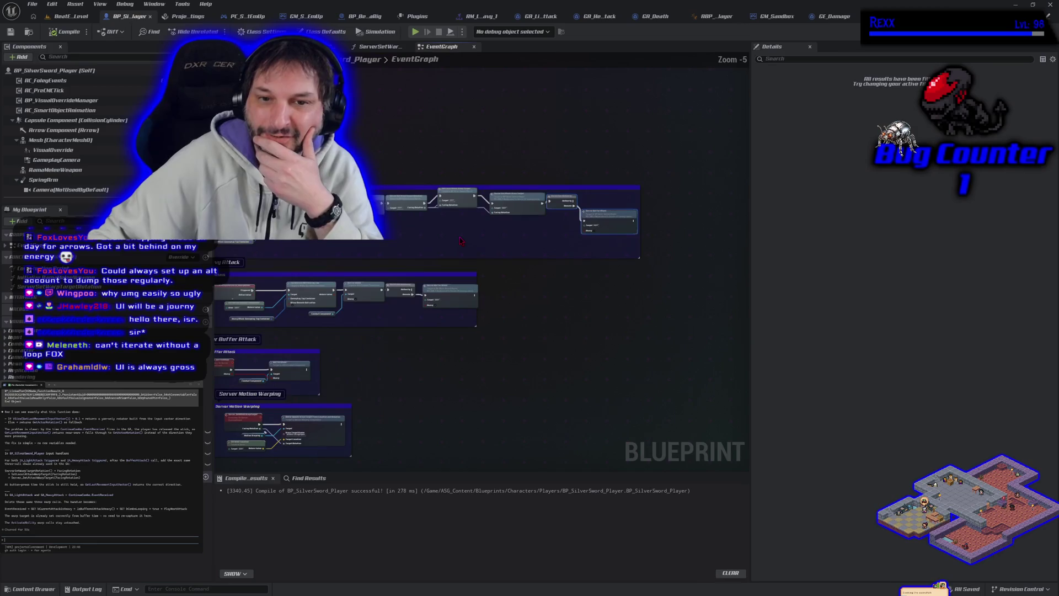
mouse_move(443, 240)
mouse_down()
mouse_move(485, 218)
mouse_move(473, 225)
mouse_up()
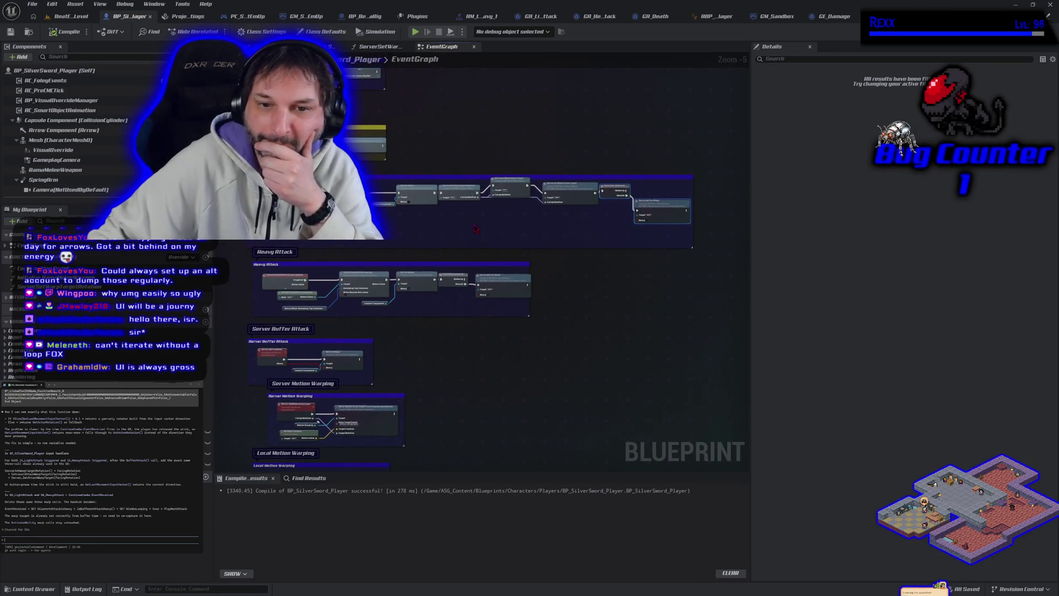
scroll(444, 224, up, 1)
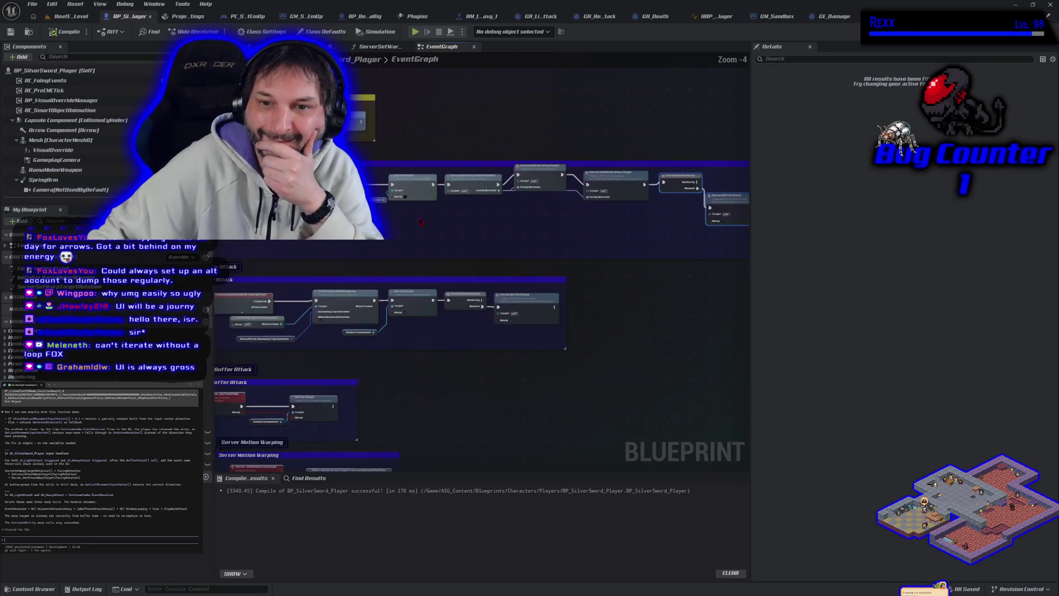
drag(449, 246, 316, 223)
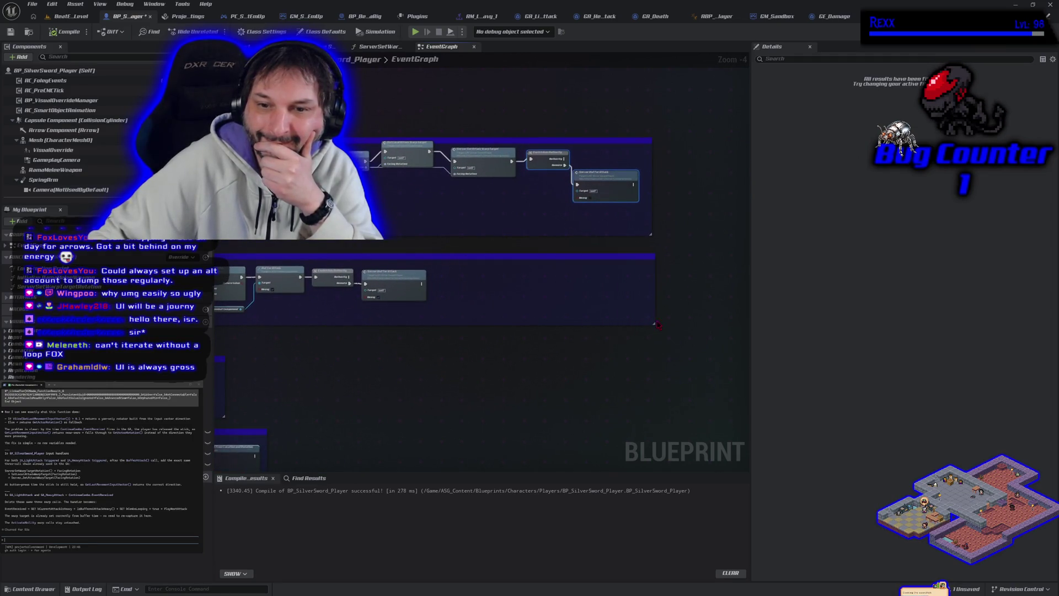
drag(389, 284, 438, 284)
drag(336, 285, 539, 288)
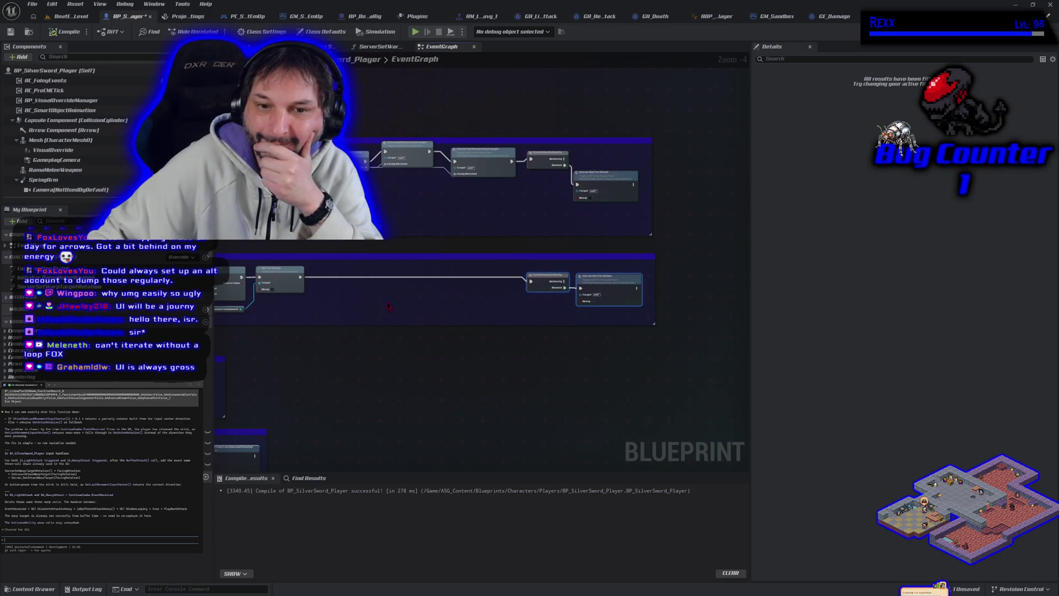
drag(358, 303, 406, 295)
click(406, 294)
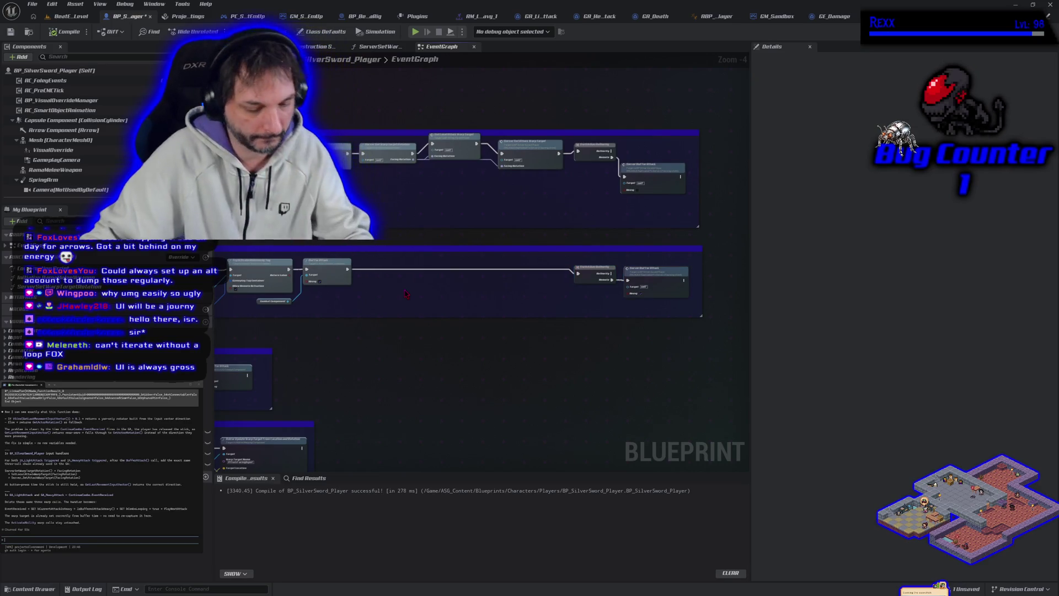
key(ctrl+v)
mouse_move(378, 301)
mouse_down()
mouse_move(404, 273)
mouse_move(364, 277)
mouse_up()
drag(559, 282, 578, 274)
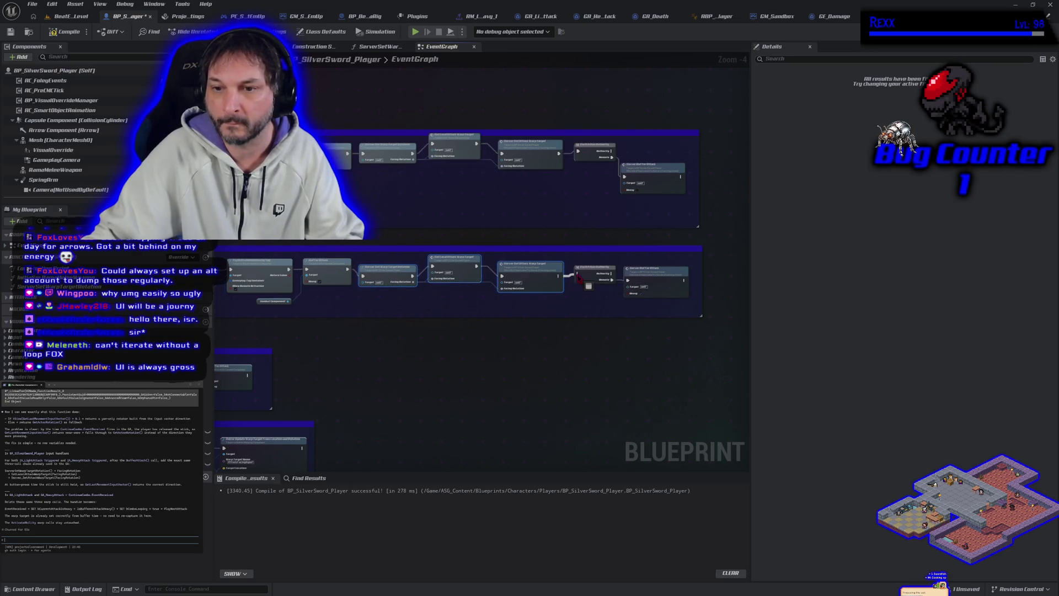
Compile the player blueprint and save all assets.
click(65, 32)
click(32, 4)
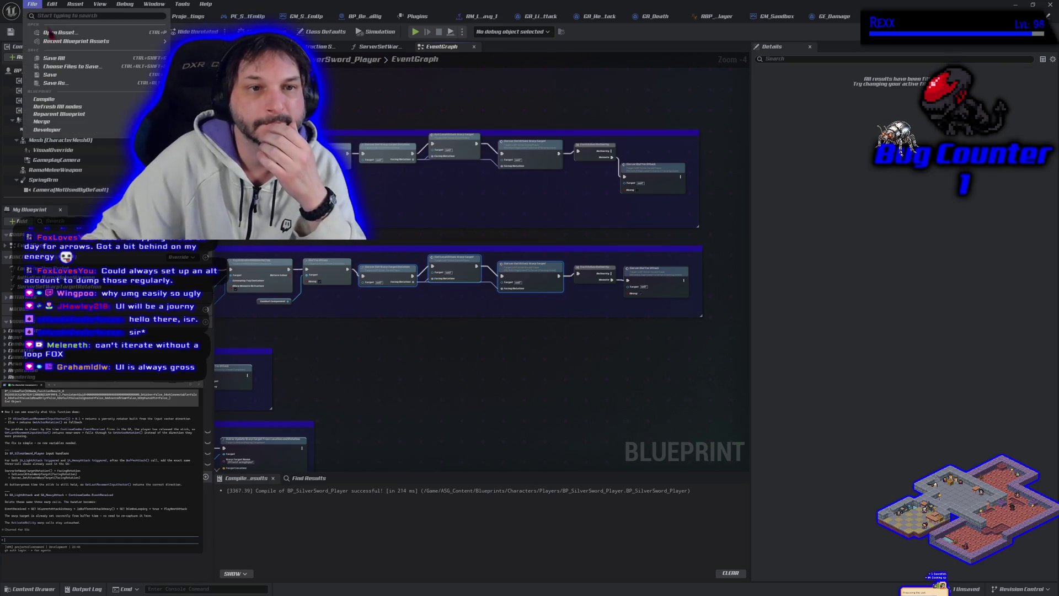
click(60, 58)
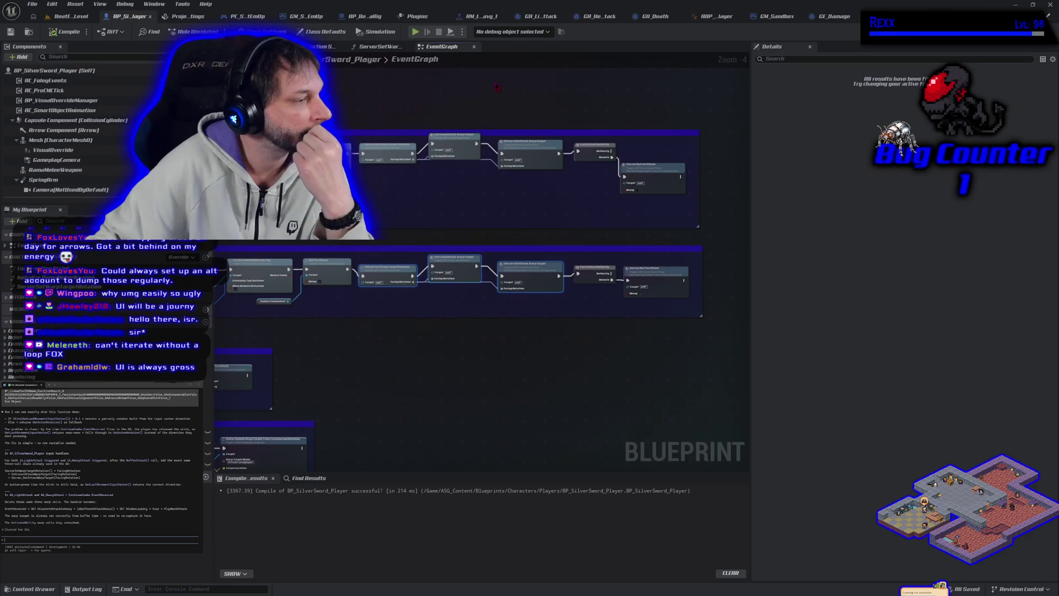
click(541, 18)
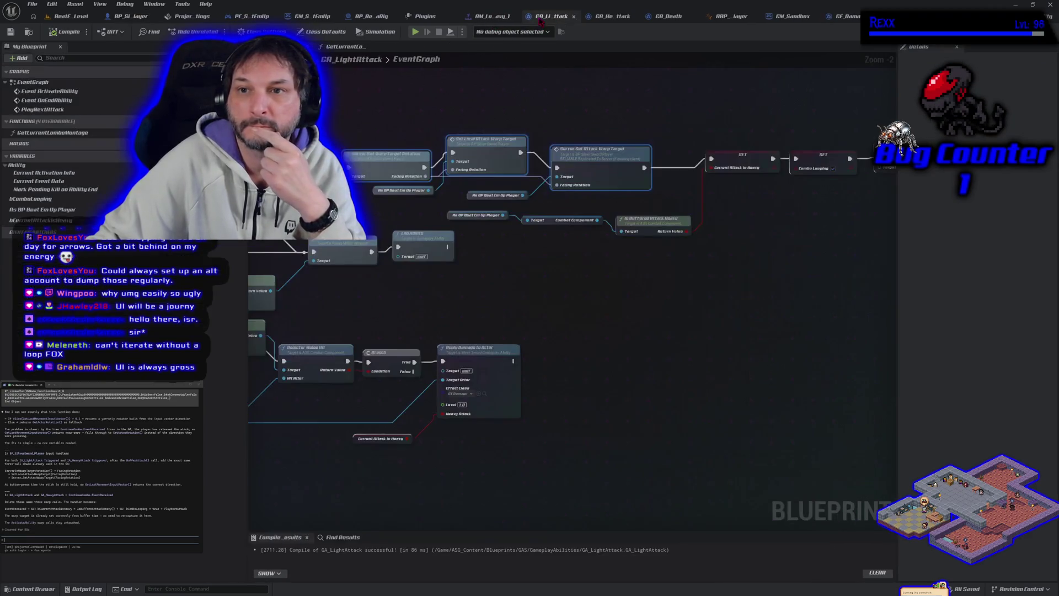
Delete GA_LightAttack's warp-target nodes and run the execution flow straight into the SET node.
drag(472, 308, 610, 351)
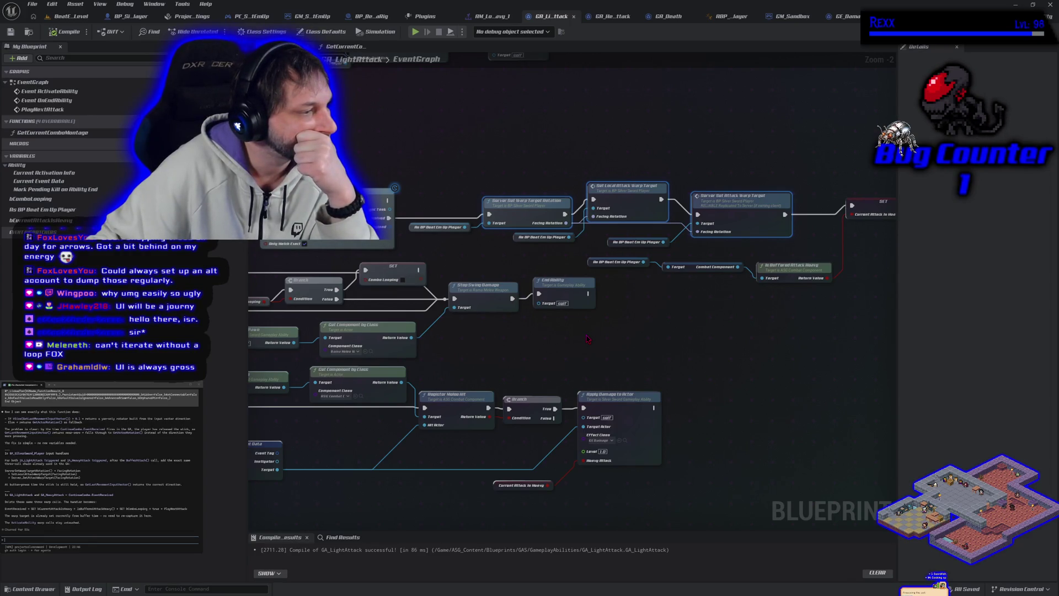
drag(588, 339, 558, 322)
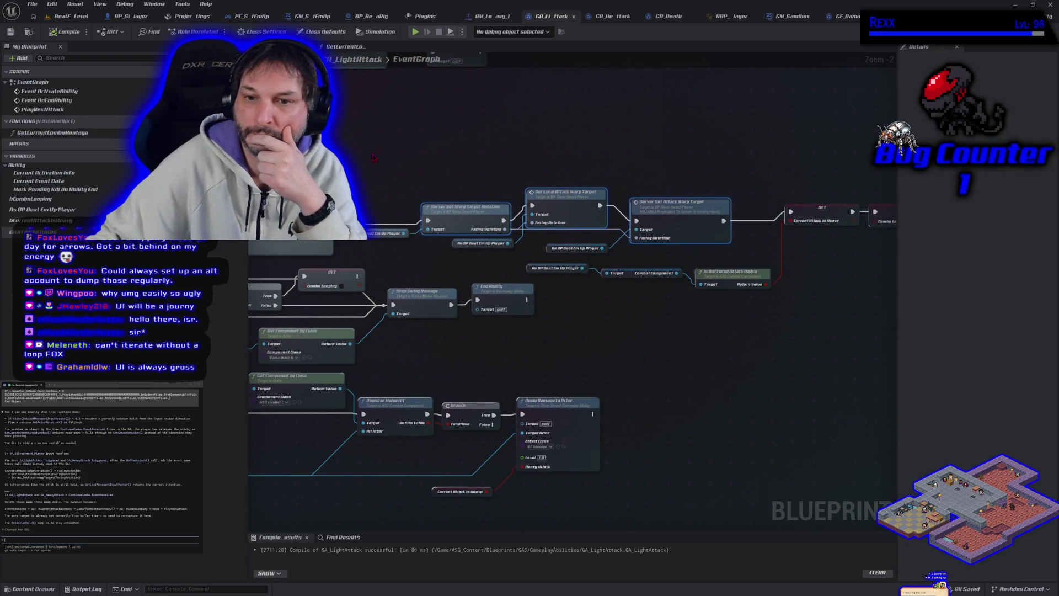
click(660, 255)
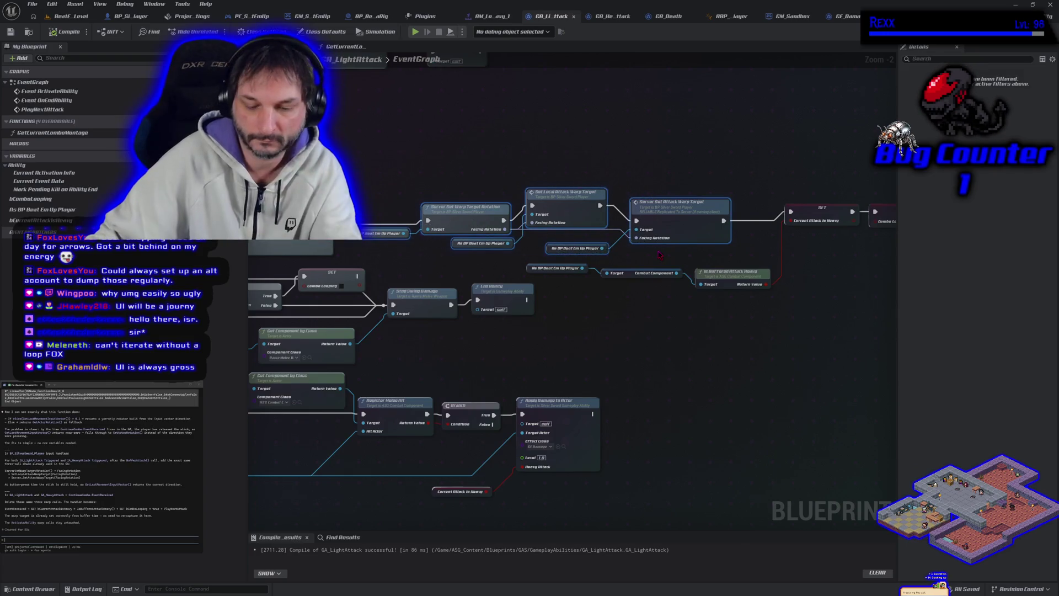
key(Delete)
drag(354, 224, 791, 212)
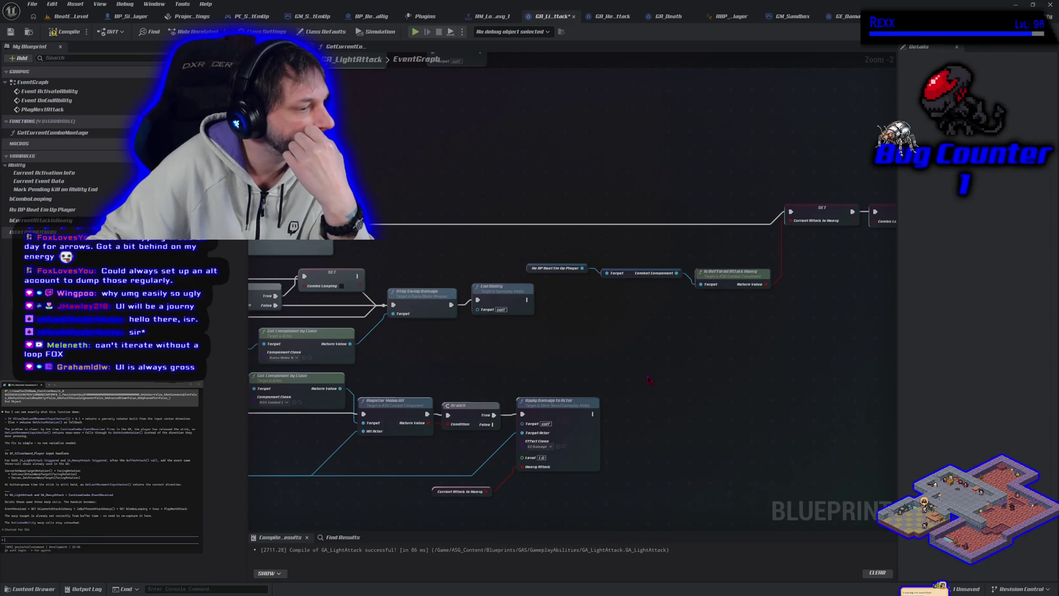
Compile and save GA_LightAttack.
click(65, 31)
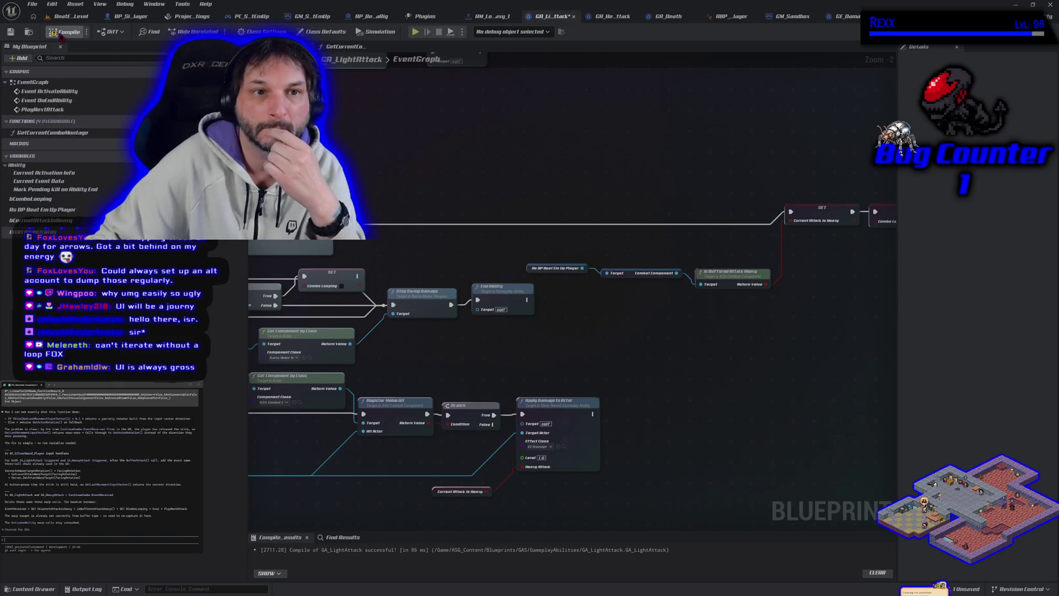
click(11, 31)
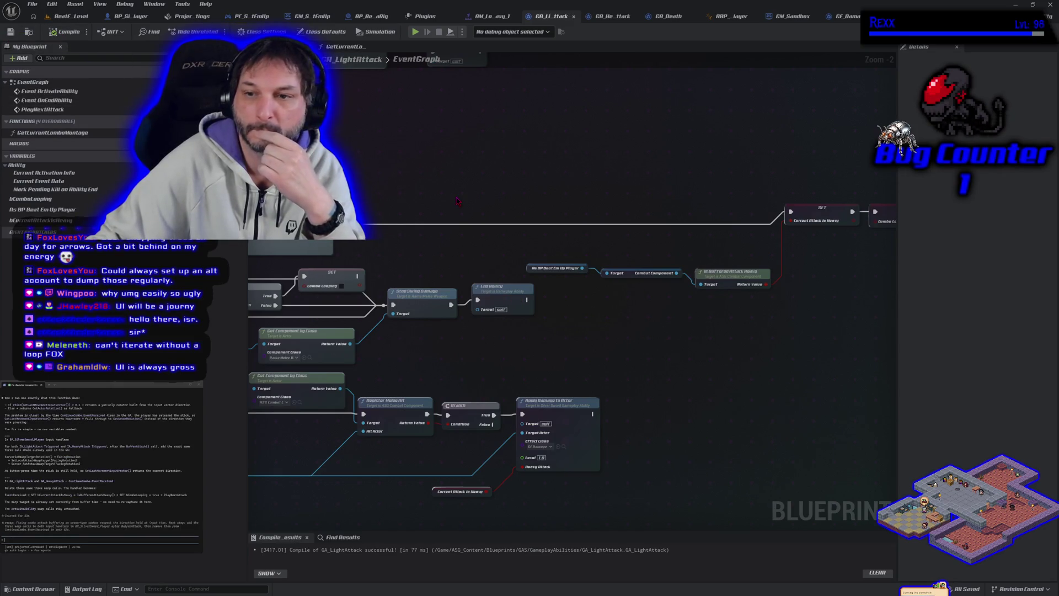
click(613, 16)
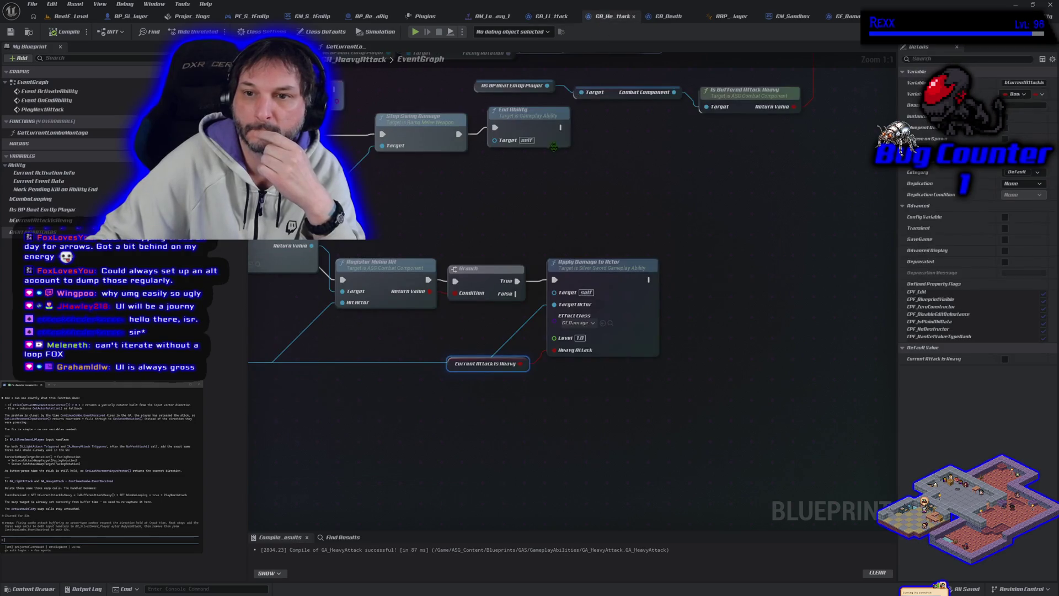
Delete GA_HeavyAttack's warp-target and cast nodes and connect Event Received to the SET node.
scroll(441, 249, up, 3)
mouse_move(435, 236)
mouse_down()
mouse_move(574, 307)
mouse_move(716, 313)
mouse_up()
key(Delete)
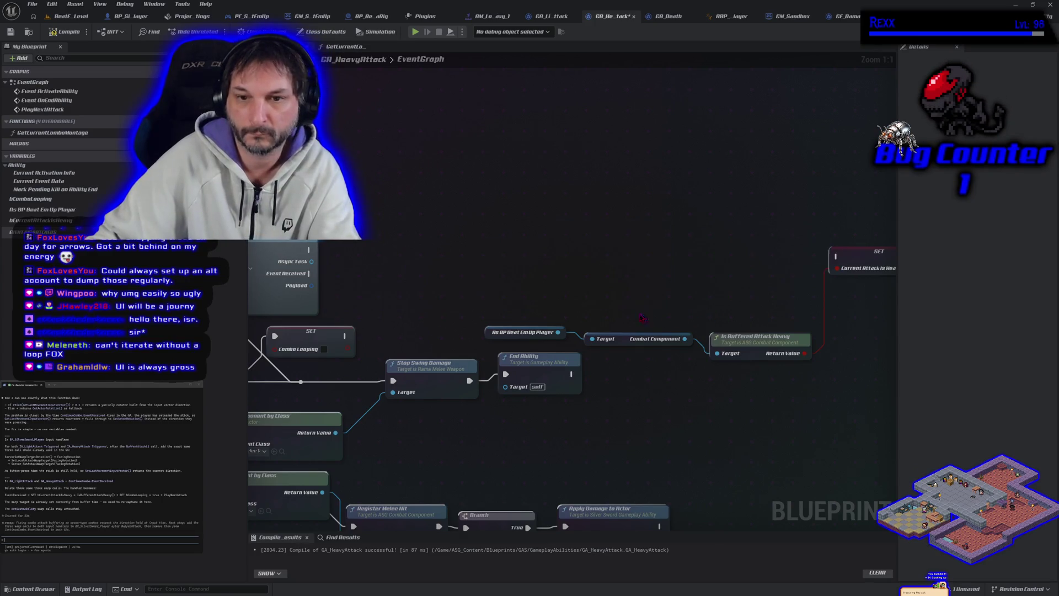
mouse_move(311, 274)
mouse_down()
mouse_move(817, 279)
mouse_move(837, 257)
mouse_up()
Move the IsBufferedAttackHeavy check nodes onto the main wire and compile GA_HeavyAttack.
scroll(838, 318, down, 4)
drag(690, 268, 807, 325)
mouse_move(525, 244)
mouse_down()
mouse_move(734, 346)
mouse_move(793, 350)
mouse_up()
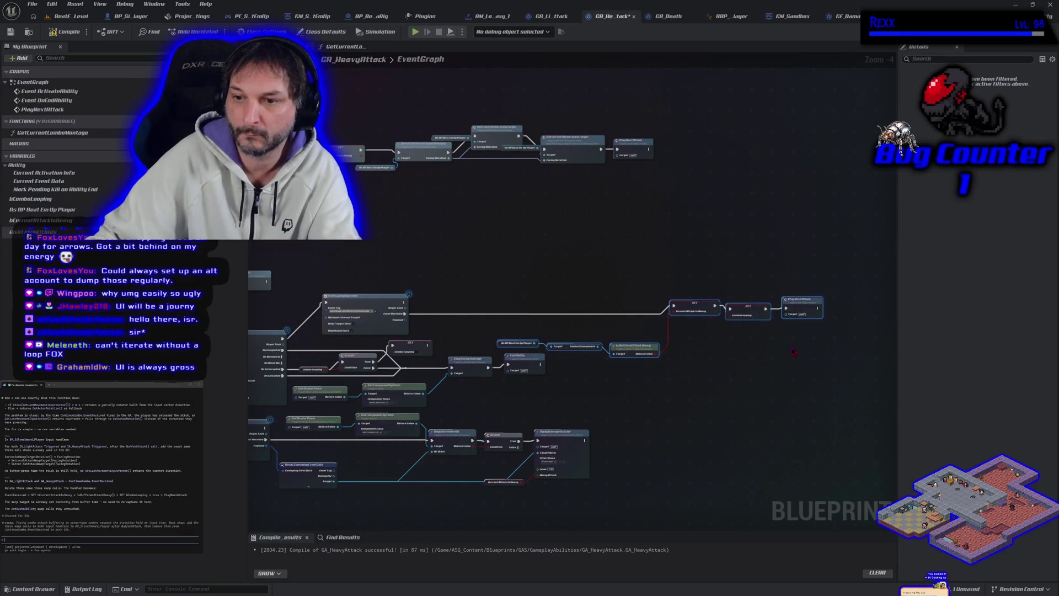
key(Delete)
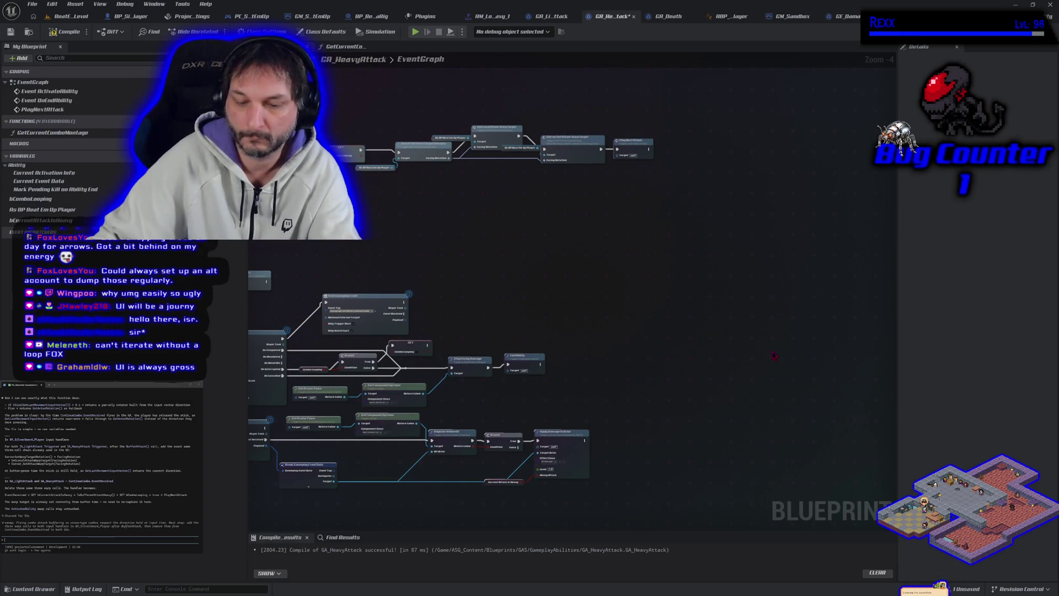
key(ctrl+z)
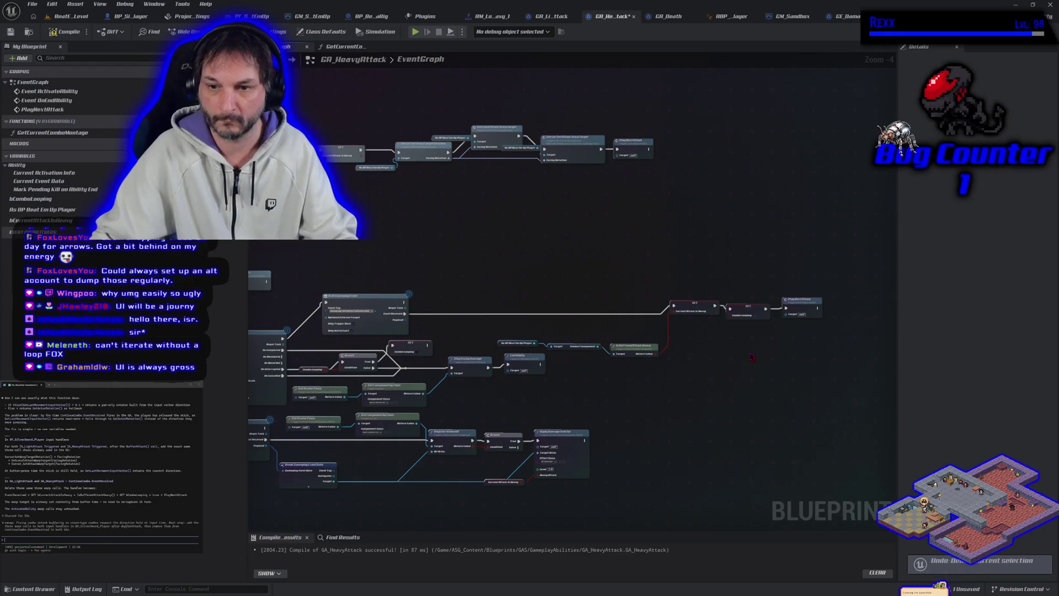
mouse_move(536, 332)
mouse_down()
mouse_move(660, 357)
mouse_move(632, 325)
mouse_up()
mouse_move(533, 265)
mouse_down()
mouse_move(797, 335)
mouse_move(801, 326)
mouse_move(797, 335)
mouse_move(767, 309)
mouse_move(715, 309)
mouse_up()
click(65, 31)
click(402, 202)
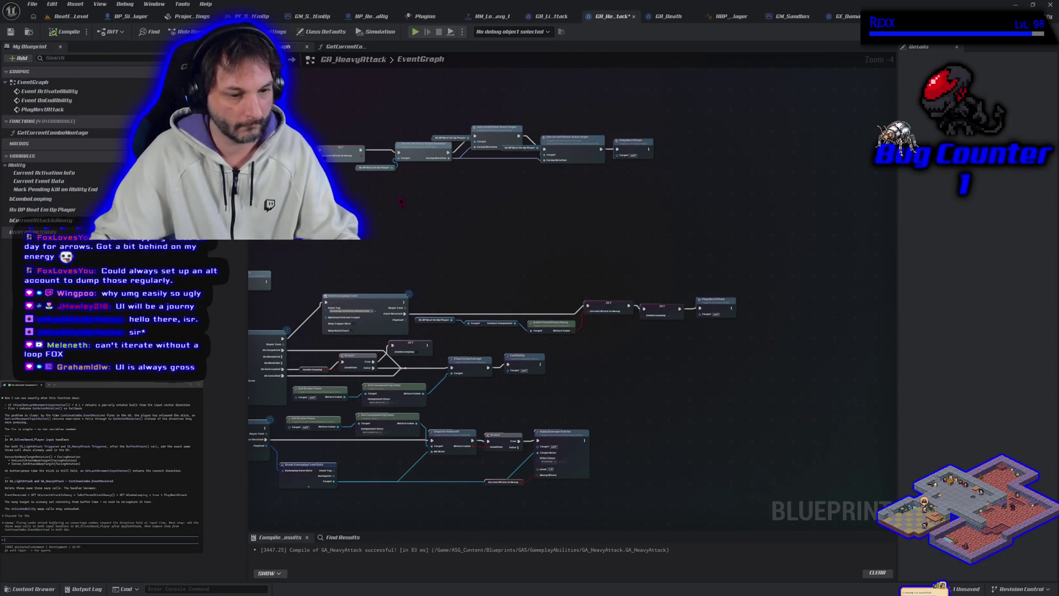
Move GA_LightAttack's IsBufferedAttackHeavy check nodes up onto the main execution wire.
click(549, 16)
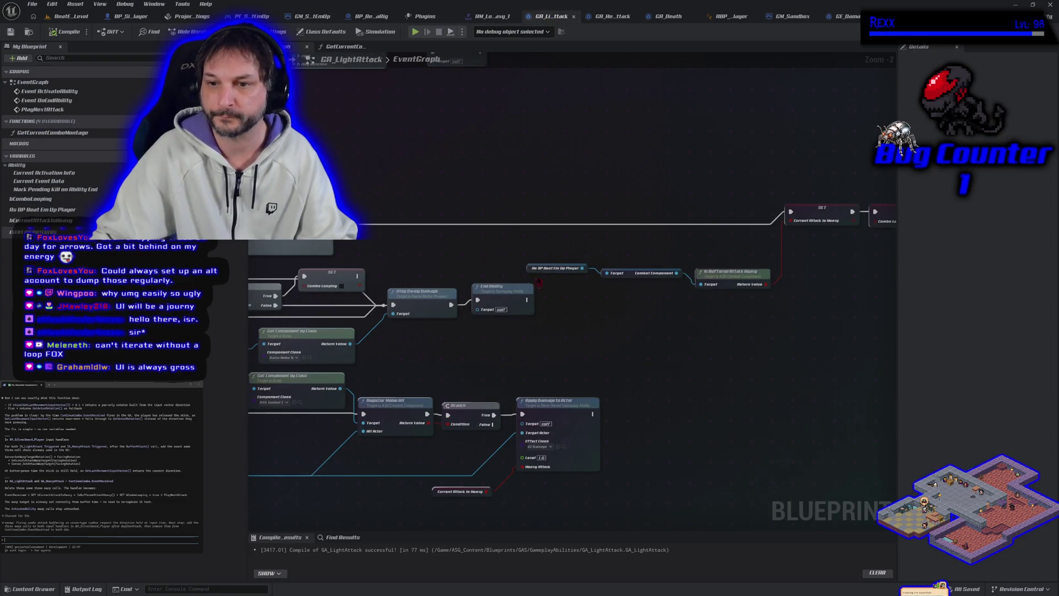
mouse_move(557, 251)
mouse_down()
mouse_move(720, 274)
mouse_move(732, 244)
mouse_move(550, 238)
mouse_up()
mouse_move(387, 117)
mouse_down()
mouse_move(760, 227)
mouse_move(794, 264)
mouse_move(643, 255)
mouse_up()
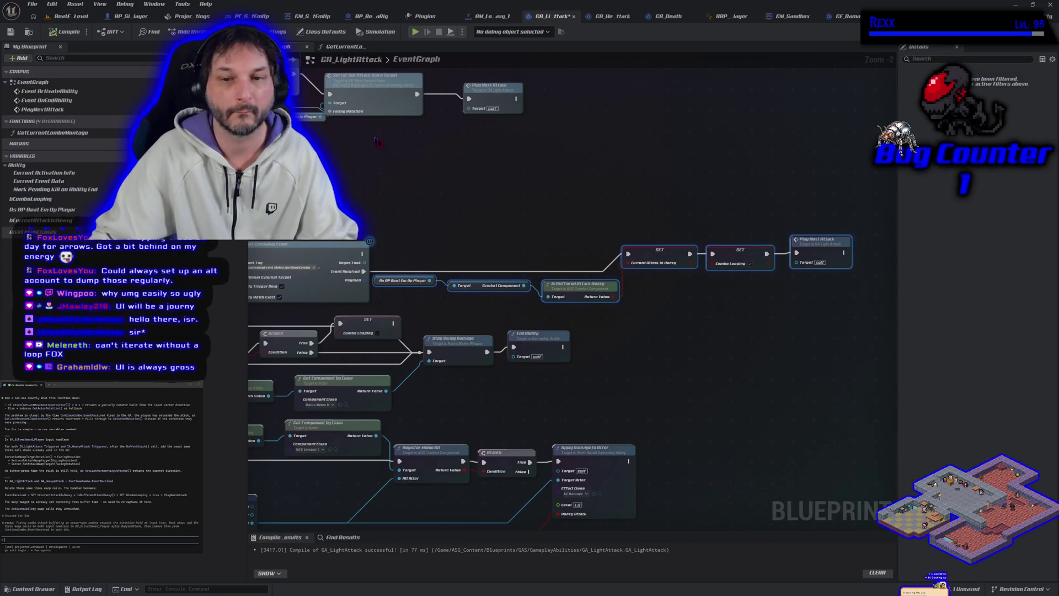
click(421, 200)
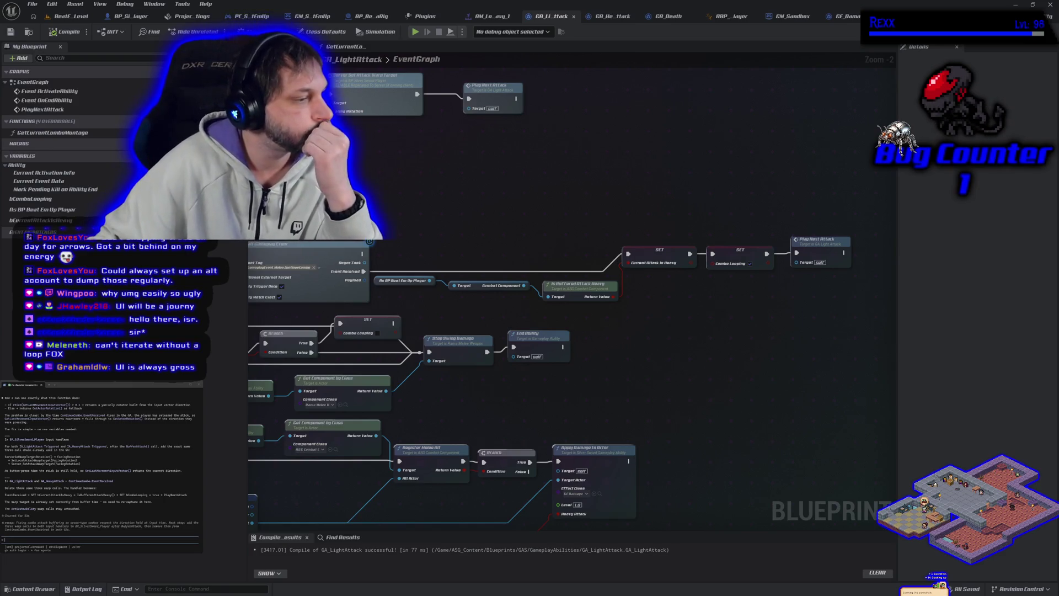
Copy all GA_LightAttack nodes and submit them as text to the assistant in the terminal.
scroll(644, 207, down, 4)
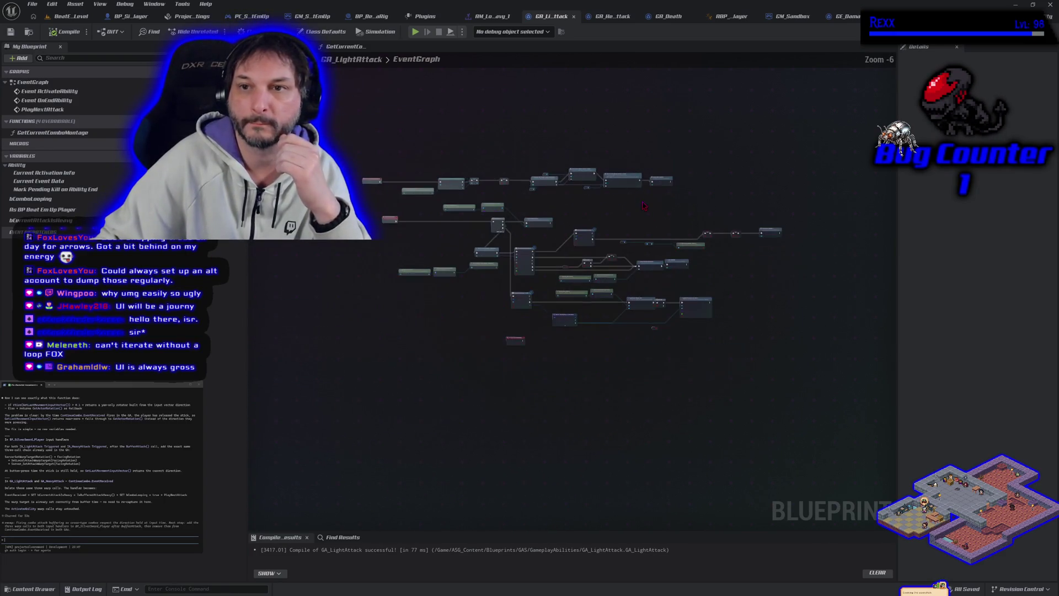
drag(443, 138, 375, 146)
drag(284, 166, 781, 414)
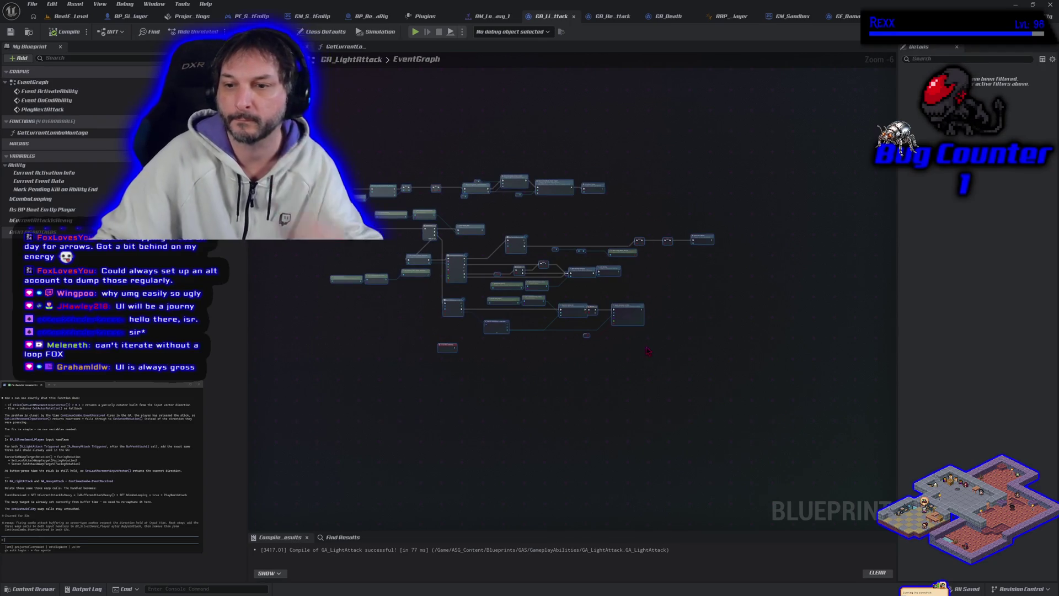
click(543, 414)
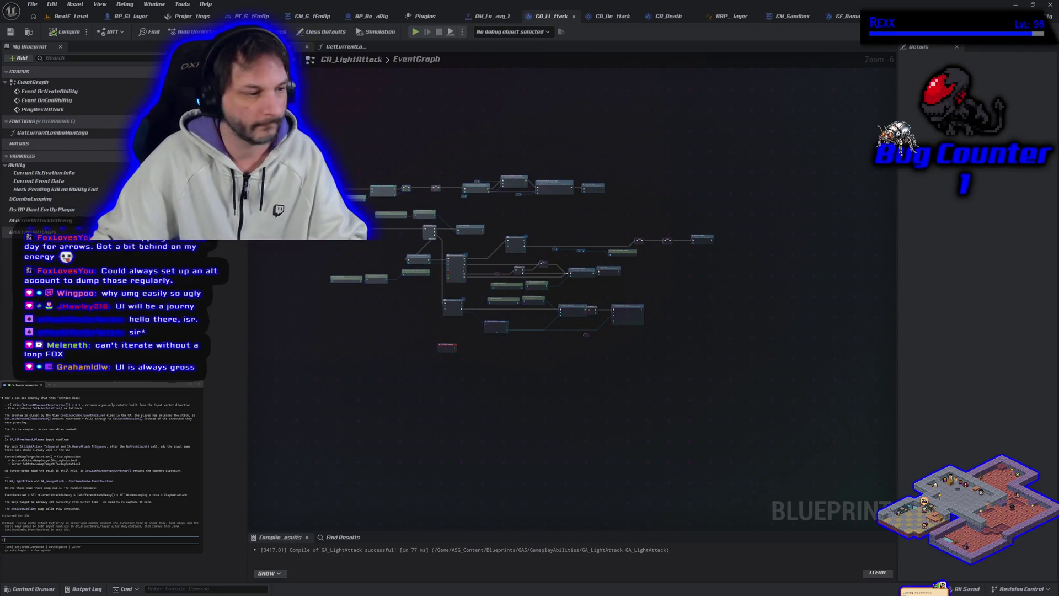
key(ctrl+v)
key(Return)
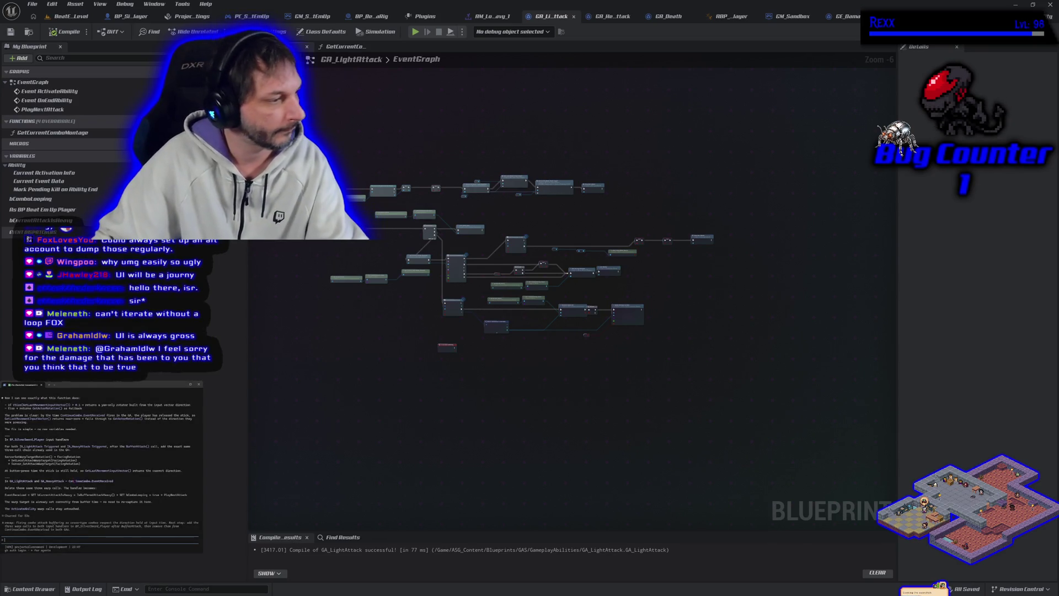
key(Return)
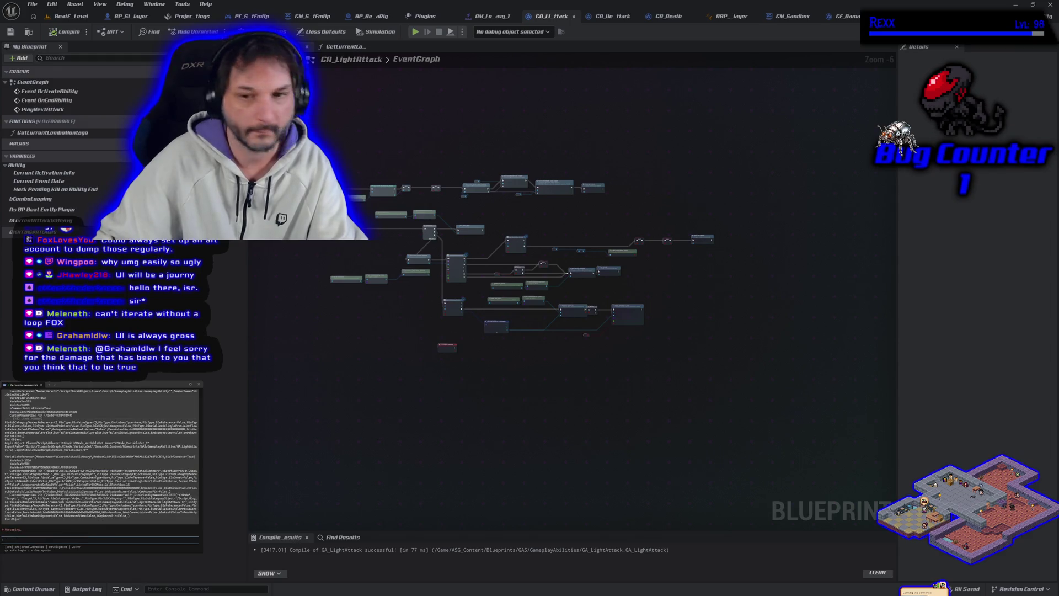
scroll(87, 506, up, 5)
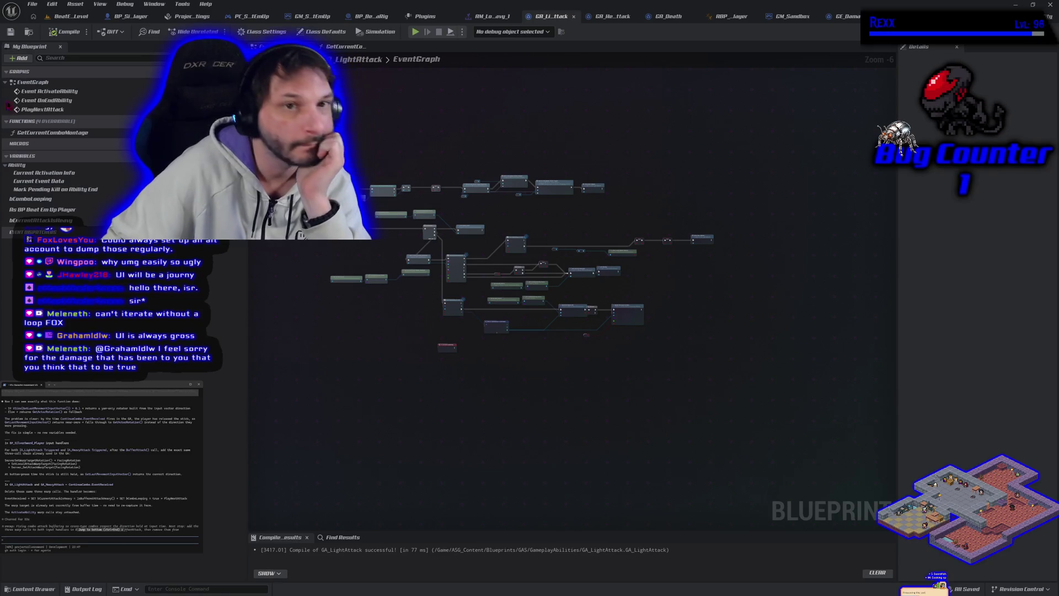
click(71, 16)
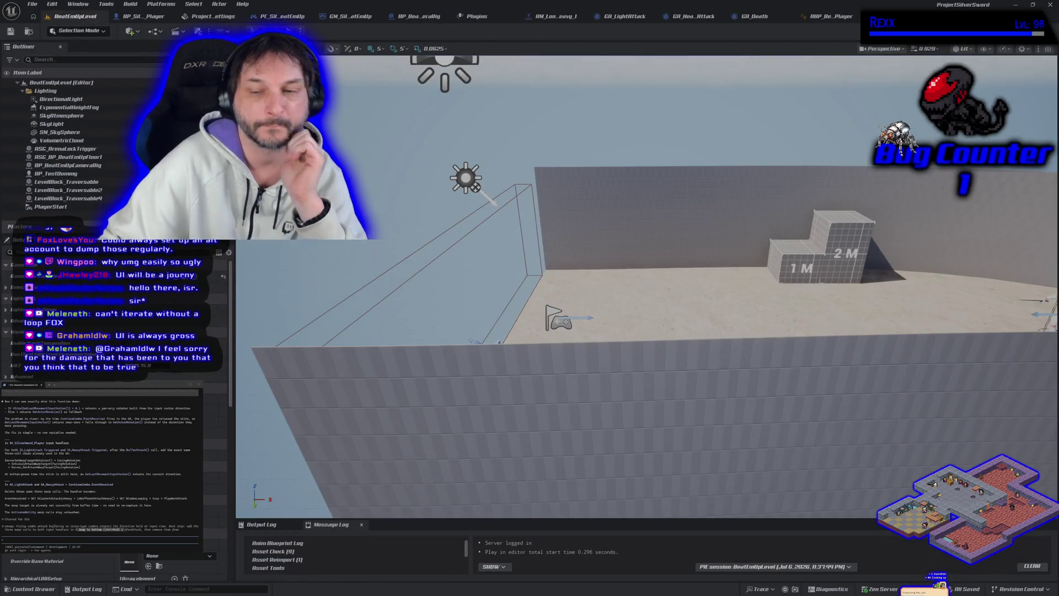
Play the level with Alt+P, trigger sword attacks, then stop the session.
key(alt+p)
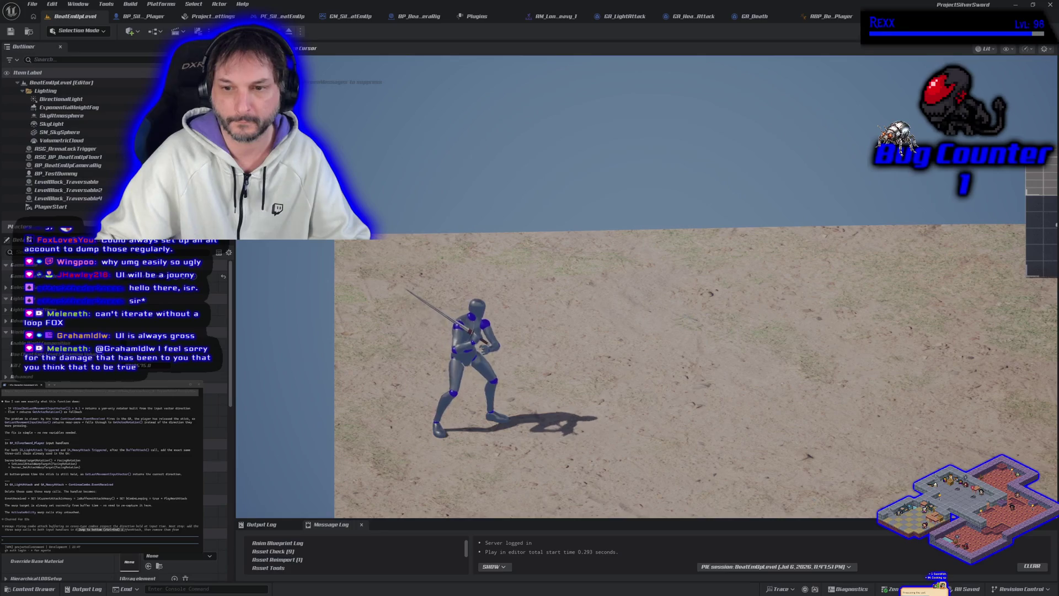
click(646, 287)
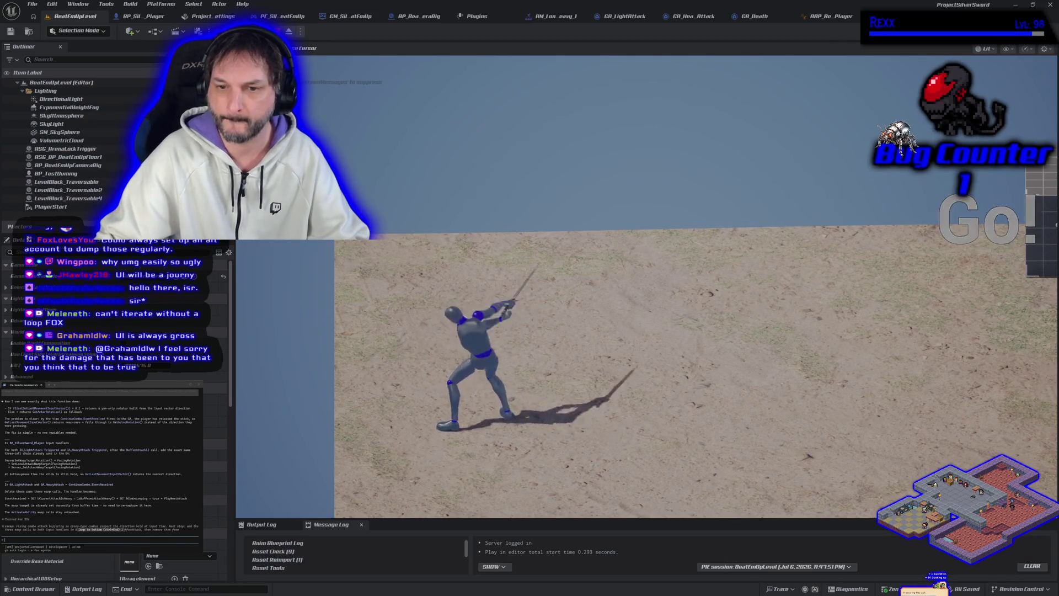
key(Escape)
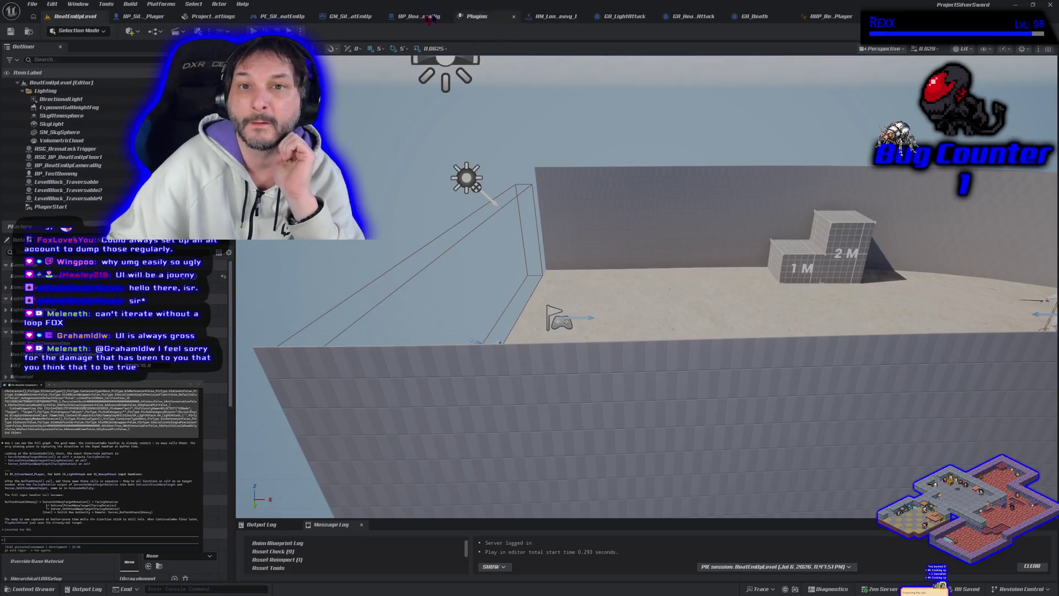
click(142, 16)
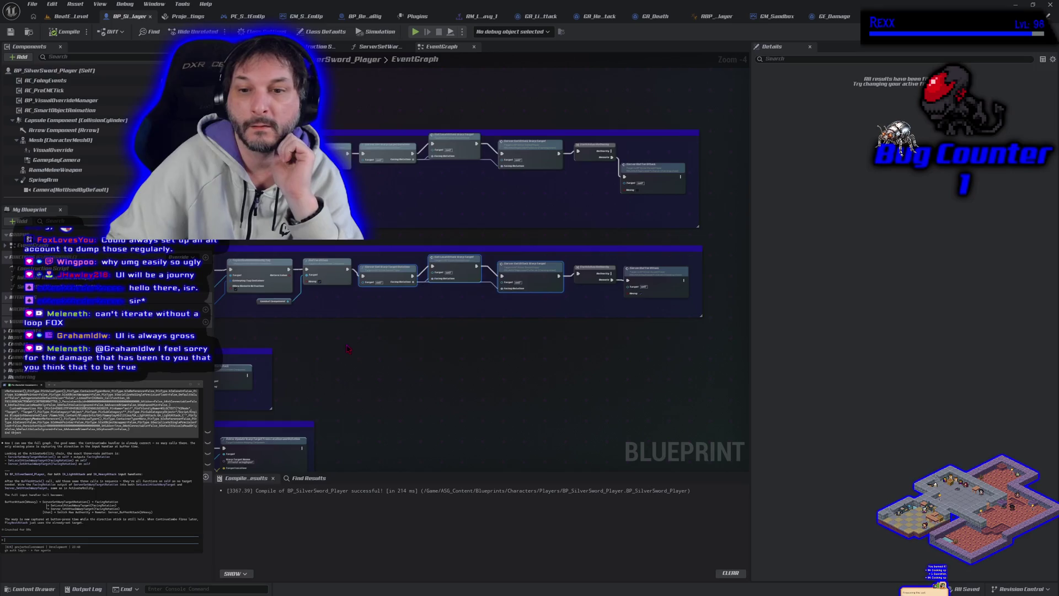
Zoom out to the Light and Heavy Attack comment groups and type the note 'tested'.
scroll(508, 377, down, 1)
mouse_move(274, 186)
mouse_down()
mouse_move(586, 317)
mouse_move(736, 326)
mouse_move(736, 337)
mouse_up()
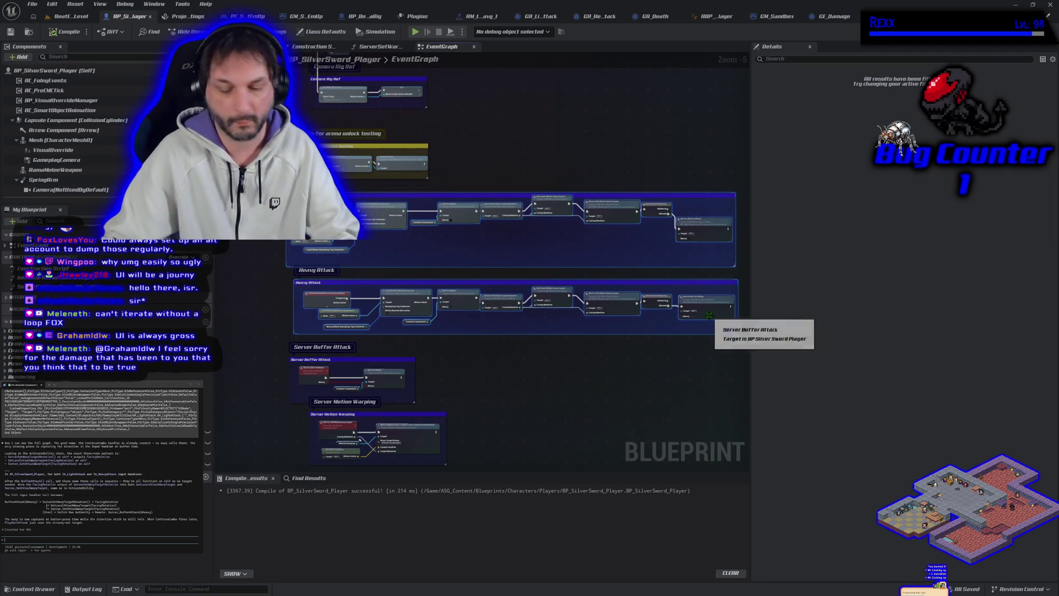
click(712, 353)
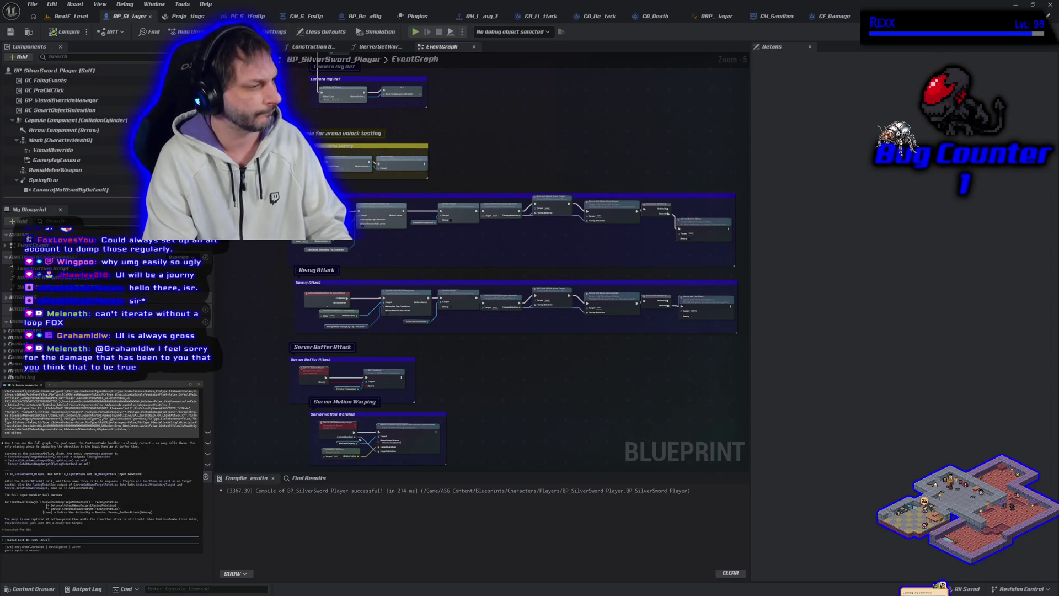
text(tested)
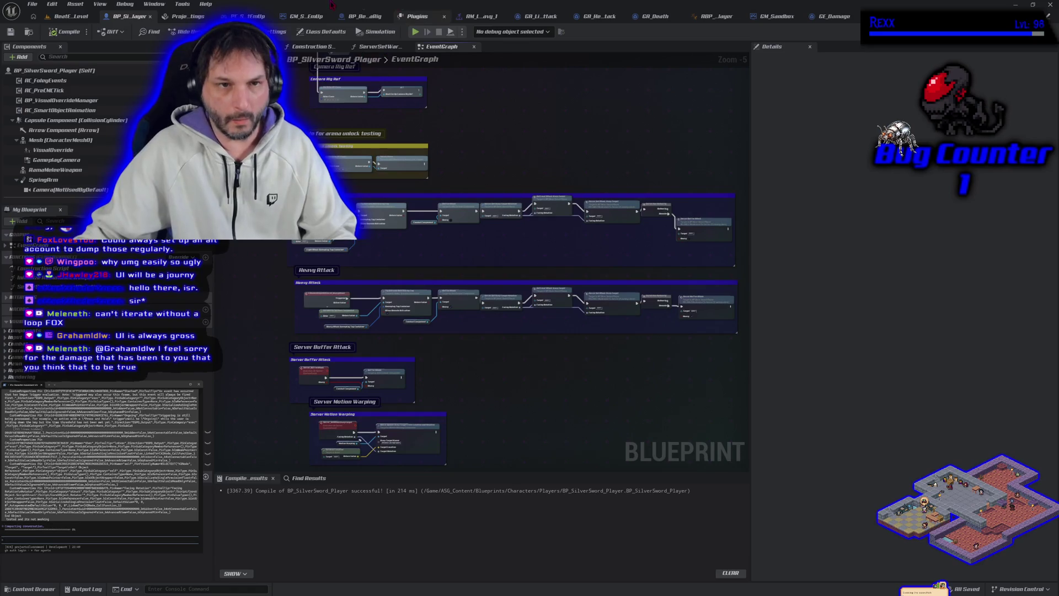
click(70, 16)
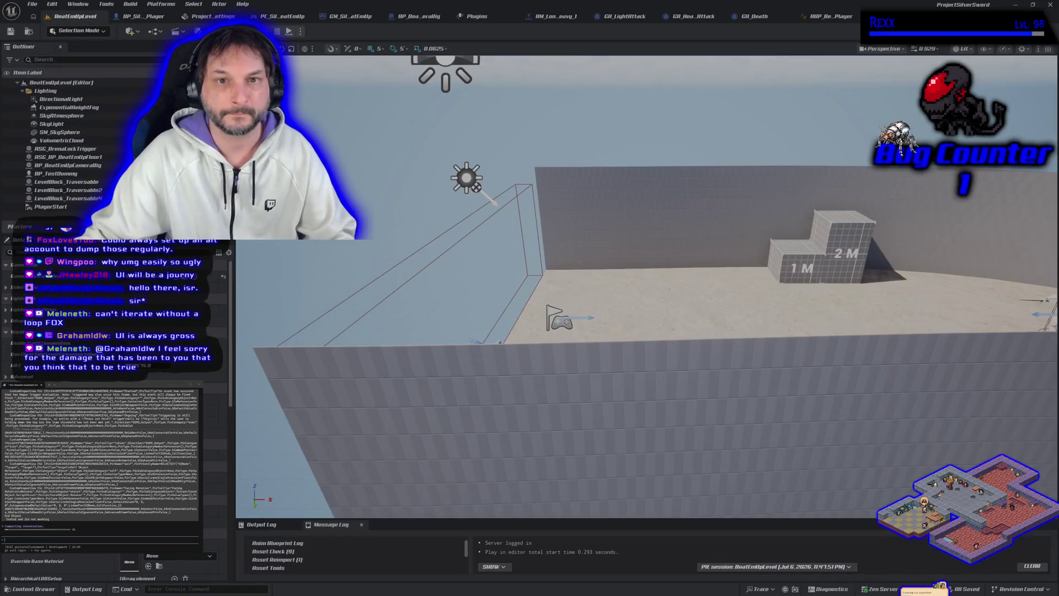
Play-test sword attacks in BeatEmUpLevel, stop, then start a new play session with Alt+P.
click(290, 31)
click(646, 286)
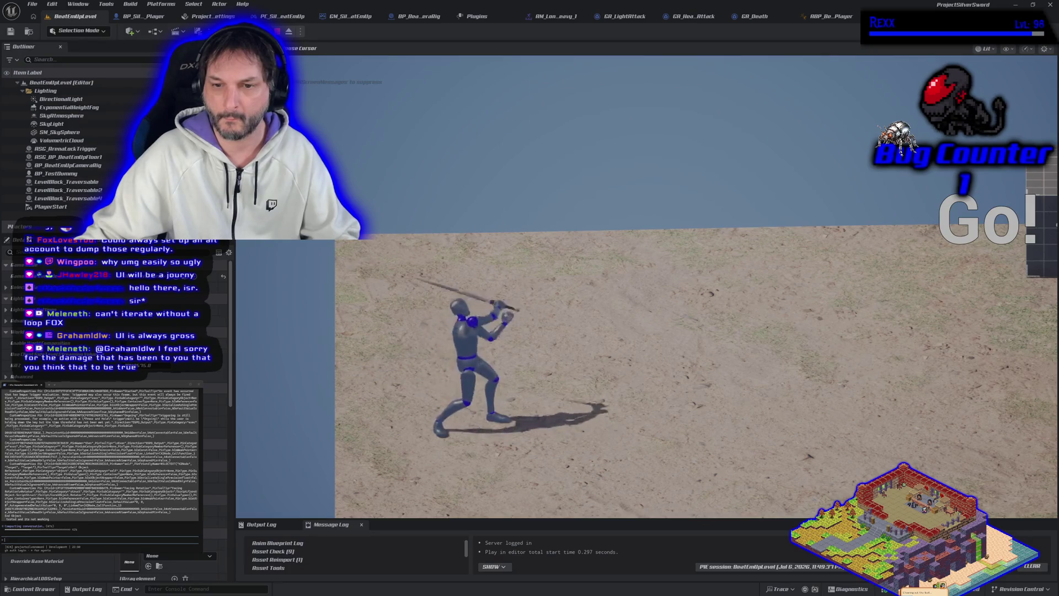
key(Escape)
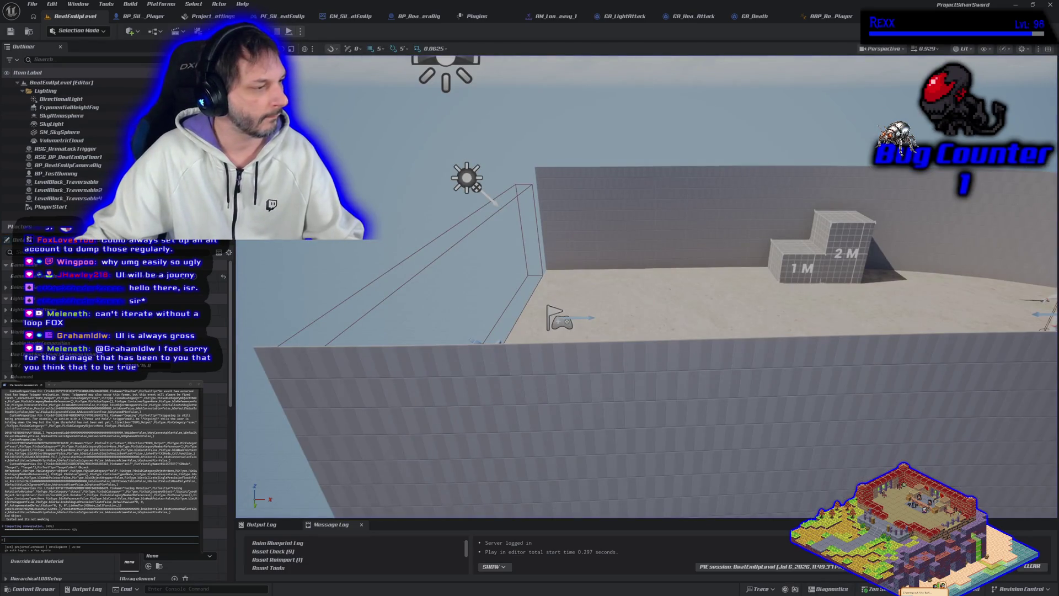
key(alt+p)
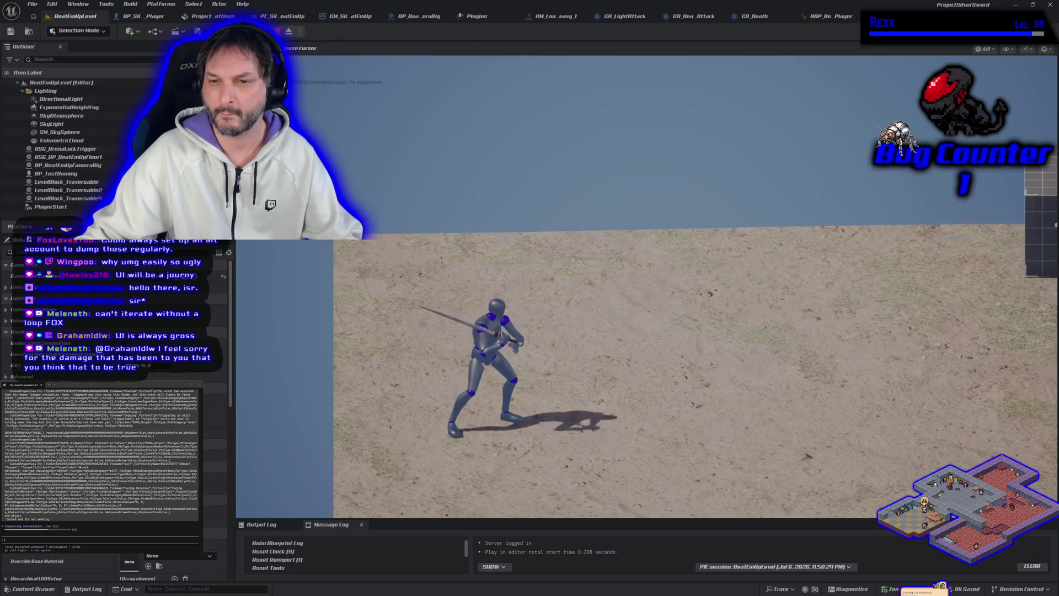
Stop the play test and return to the BP_SilverSword_Player event graph.
key(Escape)
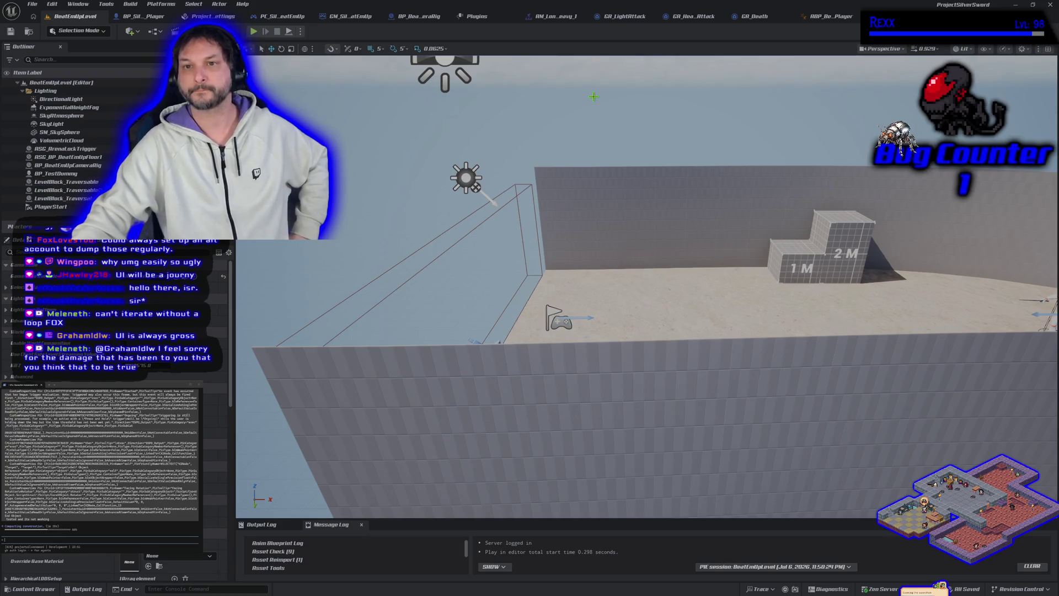
click(141, 16)
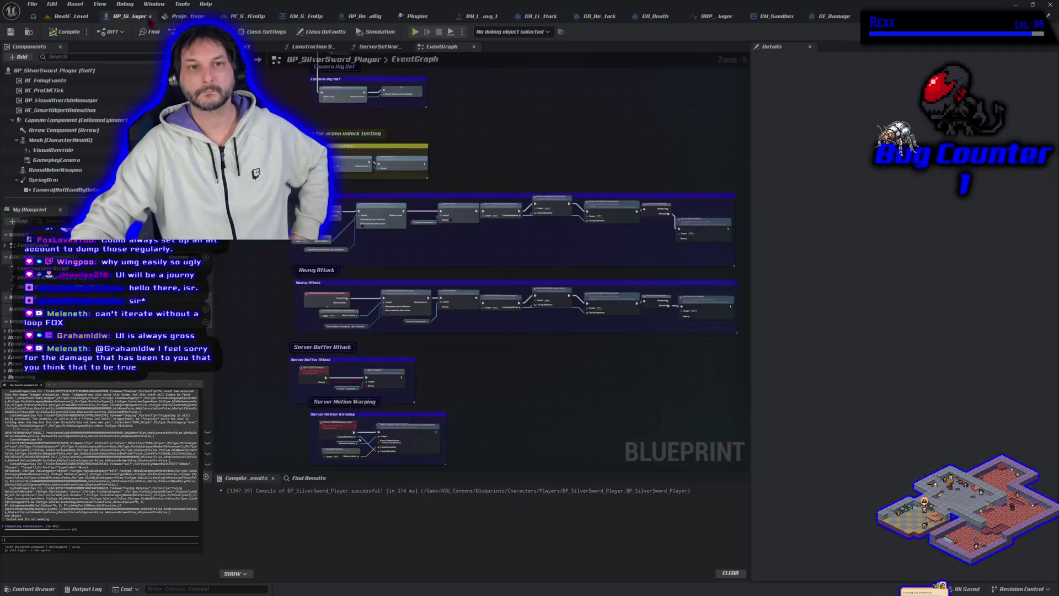
Widen the Heavy Attack comment box's right edge, then bring up the AM_Longsword_Attack_Heavy_1 montage.
scroll(508, 251, up, 1)
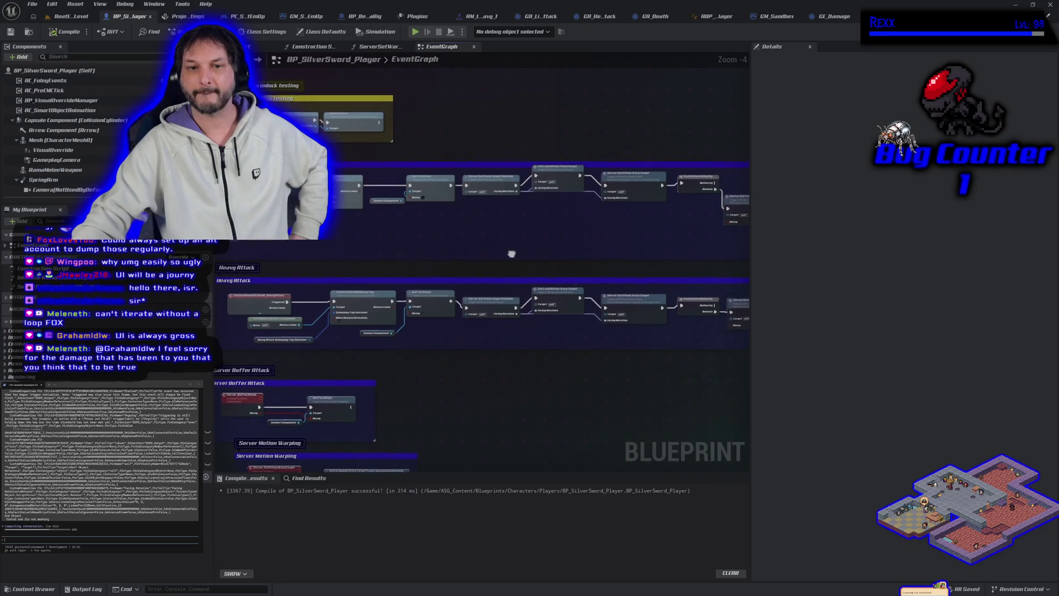
mouse_move(508, 272)
mouse_down()
mouse_move(522, 275)
mouse_move(438, 254)
mouse_move(329, 268)
mouse_up()
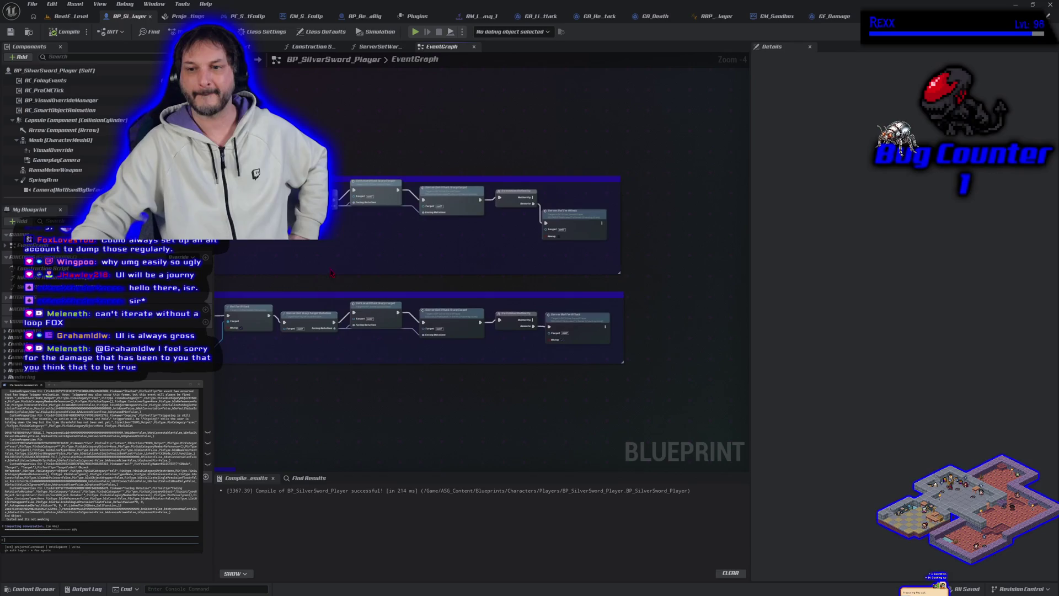
drag(622, 329, 680, 340)
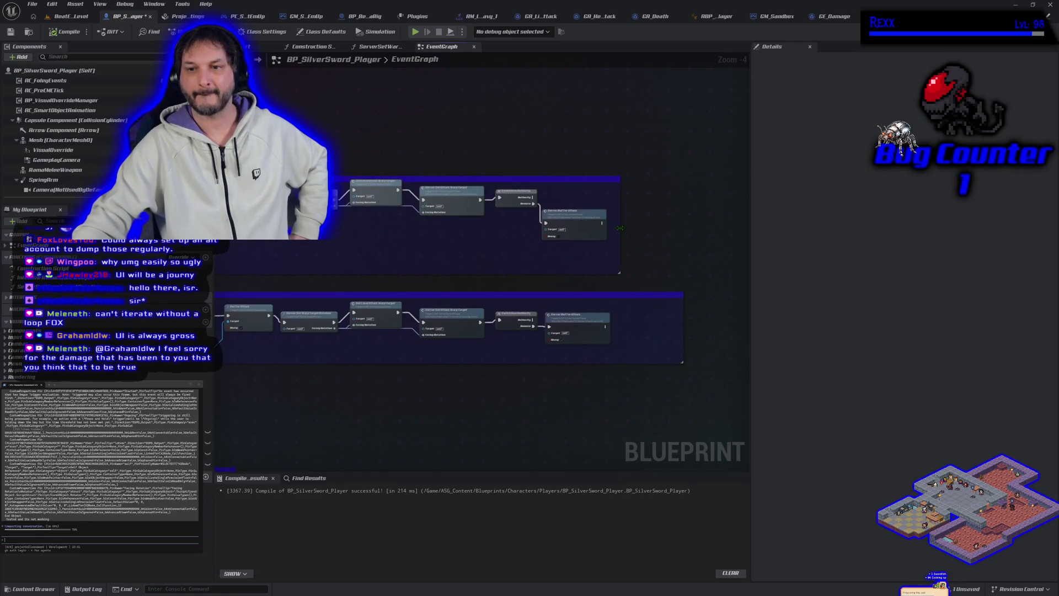
drag(440, 430, 524, 433)
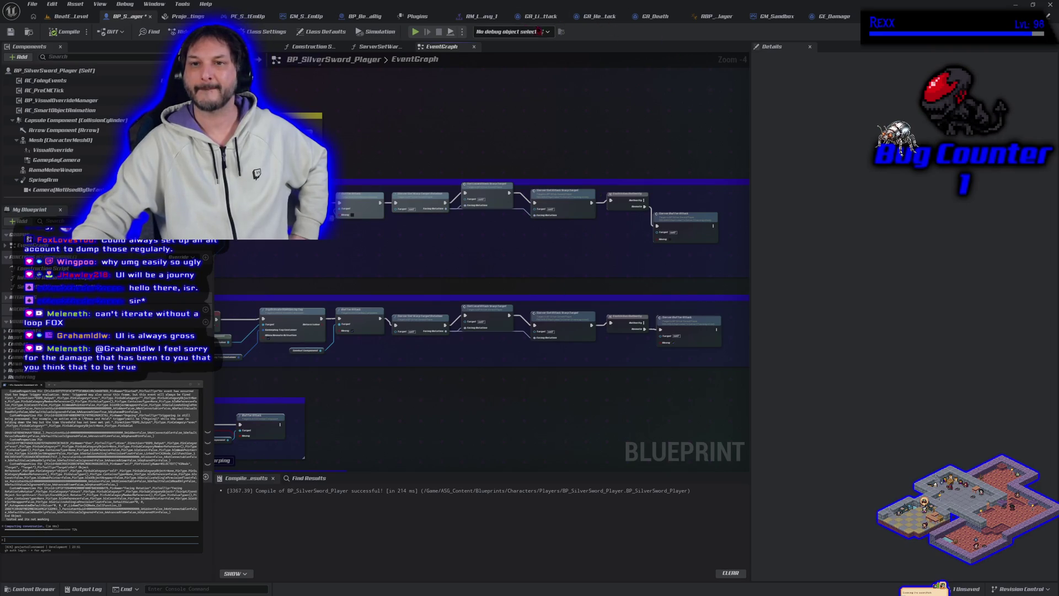
click(486, 16)
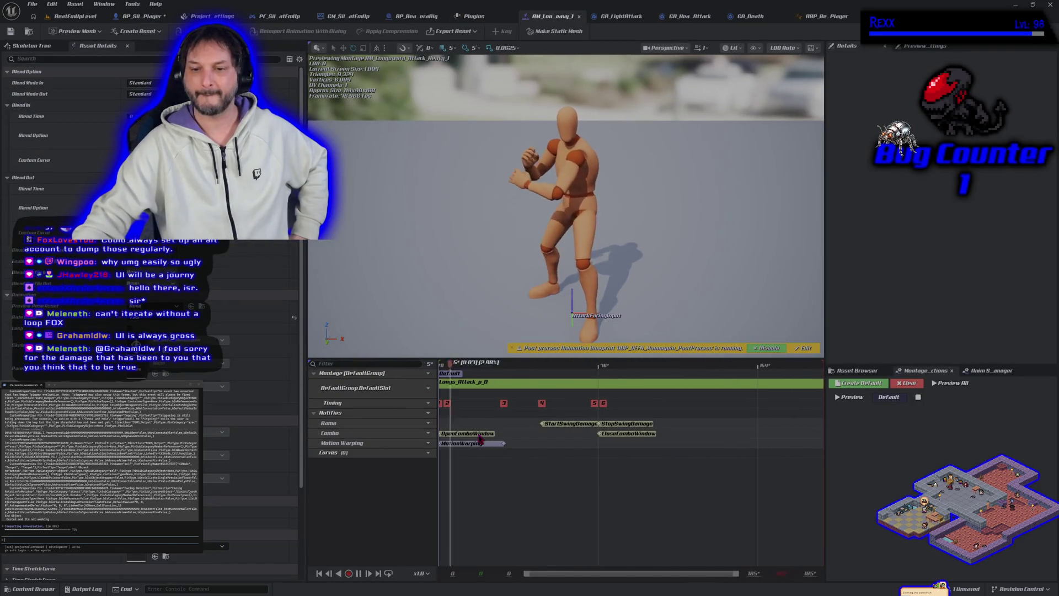
Move the OpenComboWindow notify later in the Heavy_1 and Heavy_2 longsword attack montages.
click(861, 371)
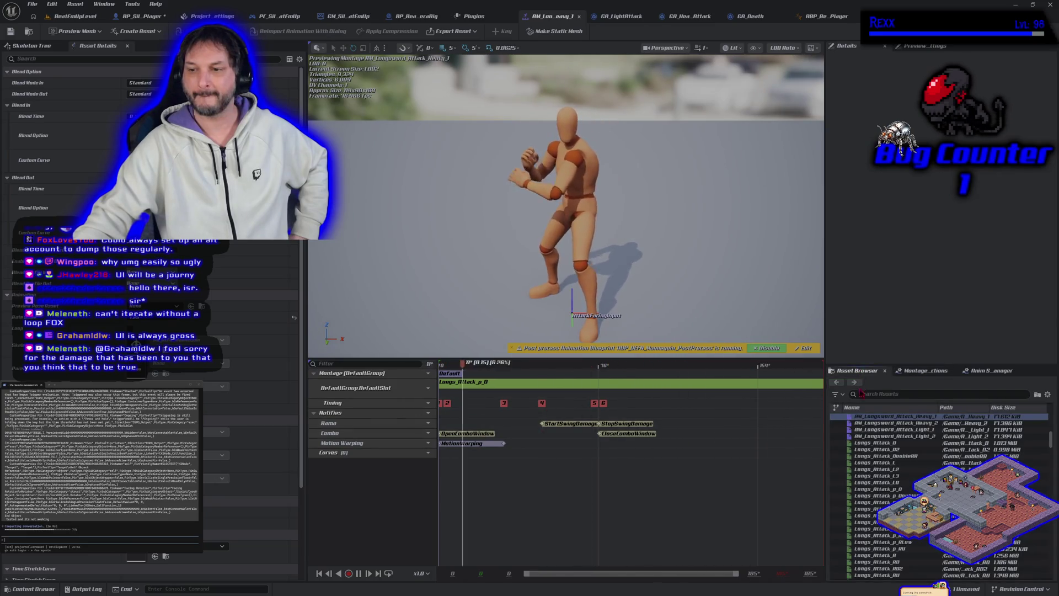
mouse_move(480, 438)
mouse_down()
mouse_move(624, 437)
mouse_move(574, 438)
mouse_move(587, 439)
mouse_up()
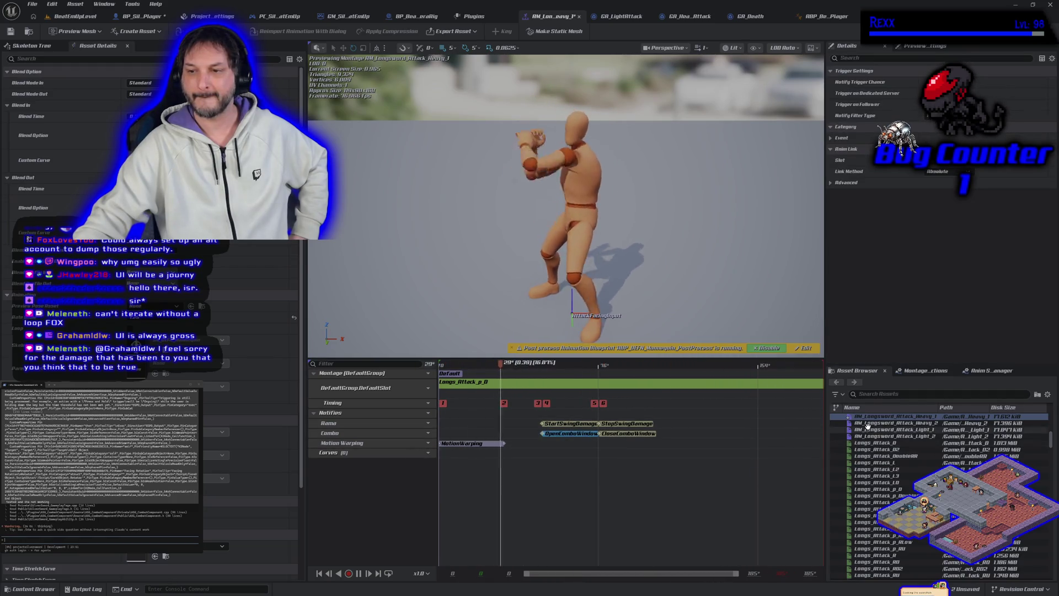
double_click(893, 423)
drag(480, 433, 541, 434)
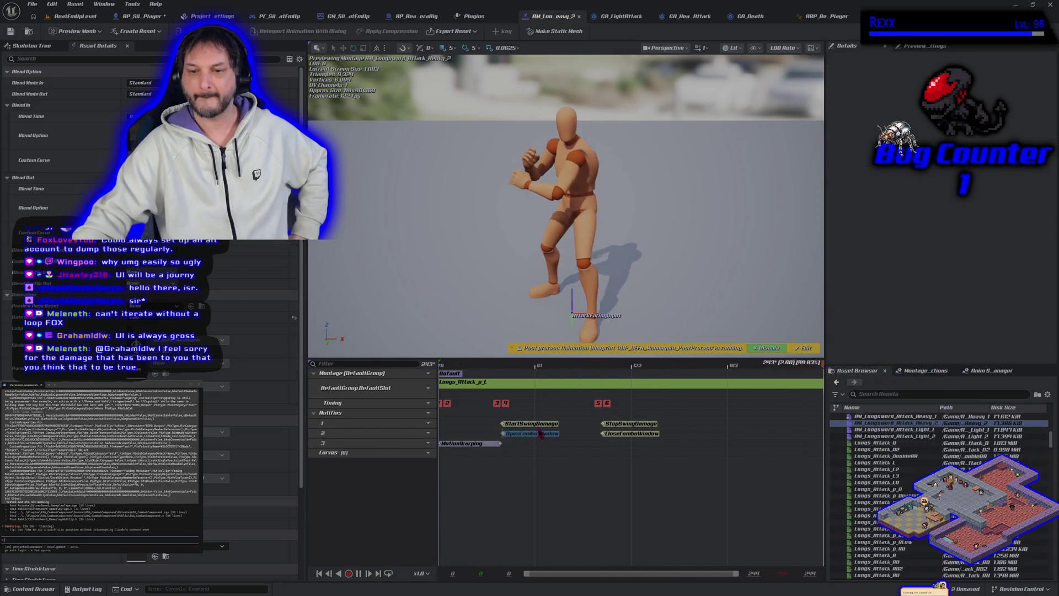
Move OpenComboWindow later in AM_Longsword_Attack_Light_2, then return to BeatEmUpLevel.
click(872, 429)
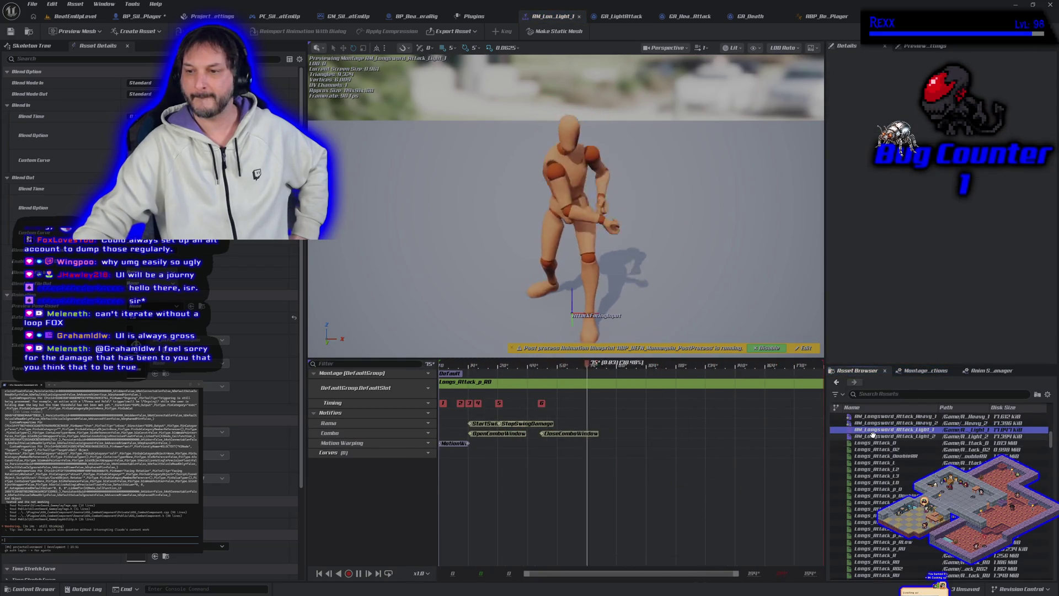
click(873, 436)
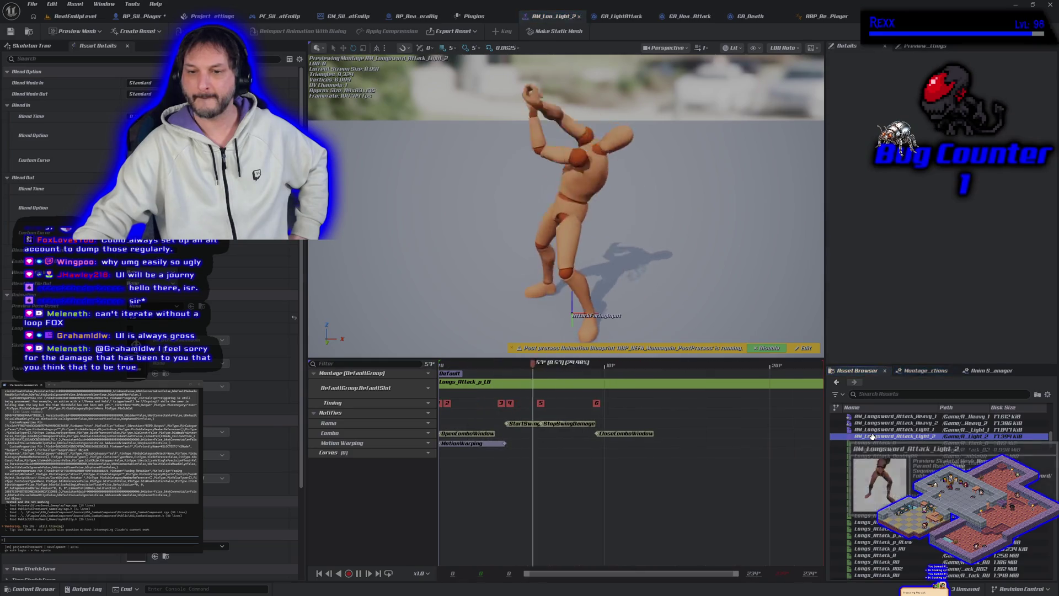
drag(476, 436, 548, 433)
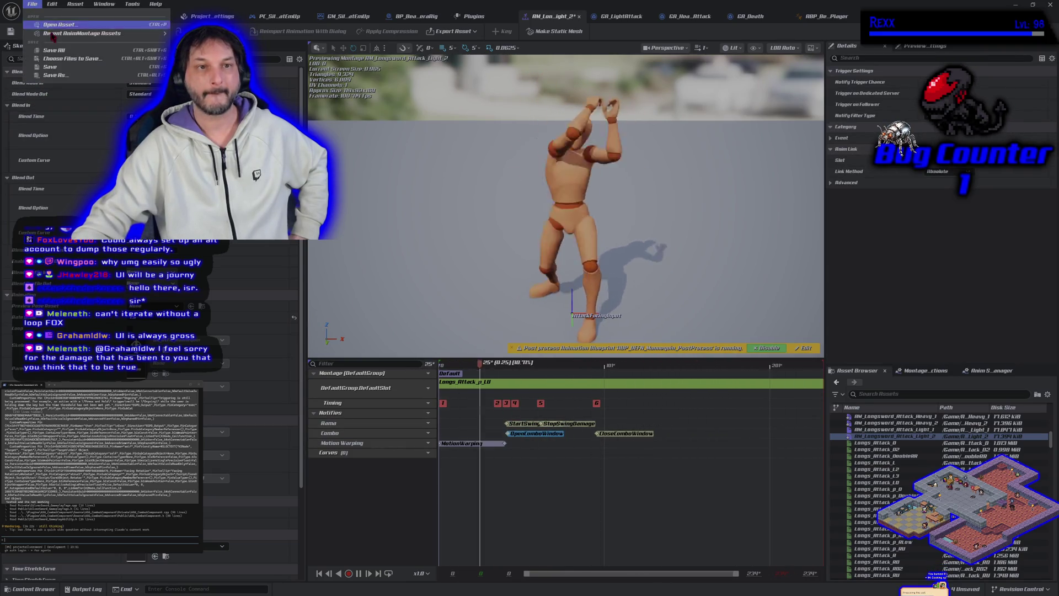
click(55, 19)
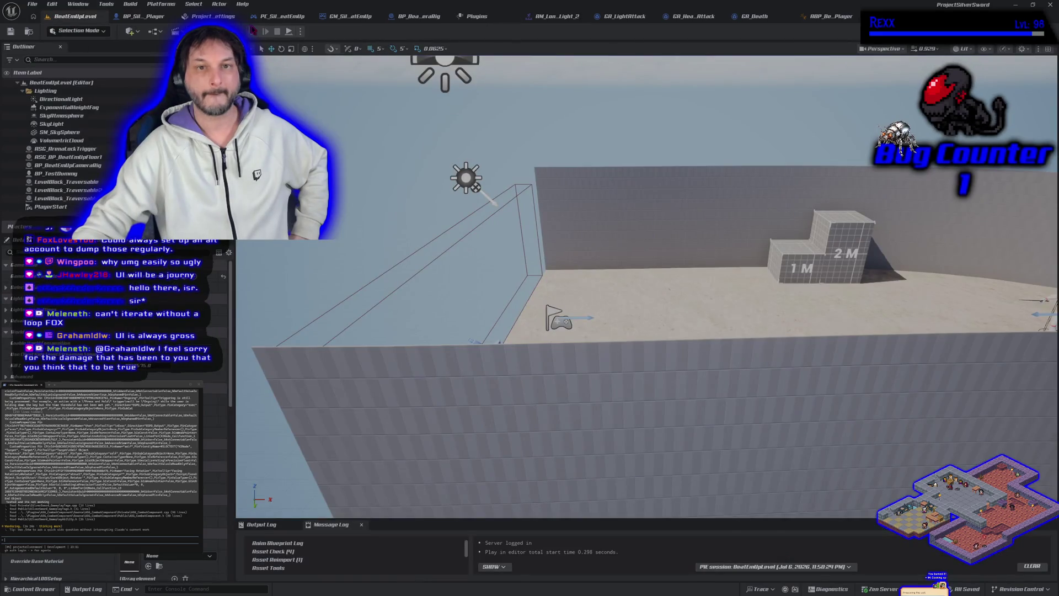
Play-test the level twice, then reopen the AM_Longsword_Attack_Light_2 montage.
key(alt+p)
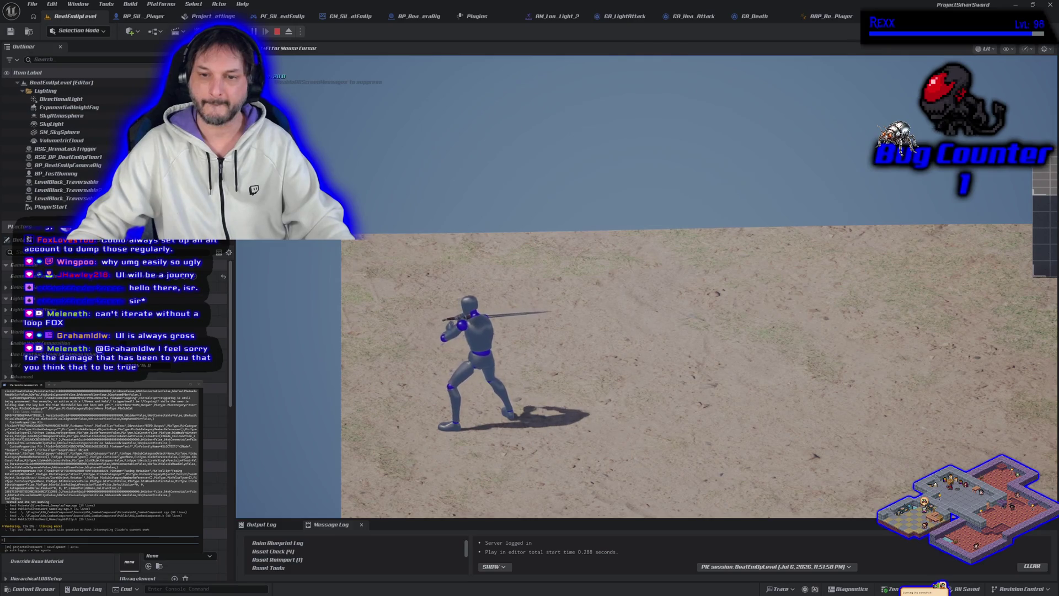
key(Escape)
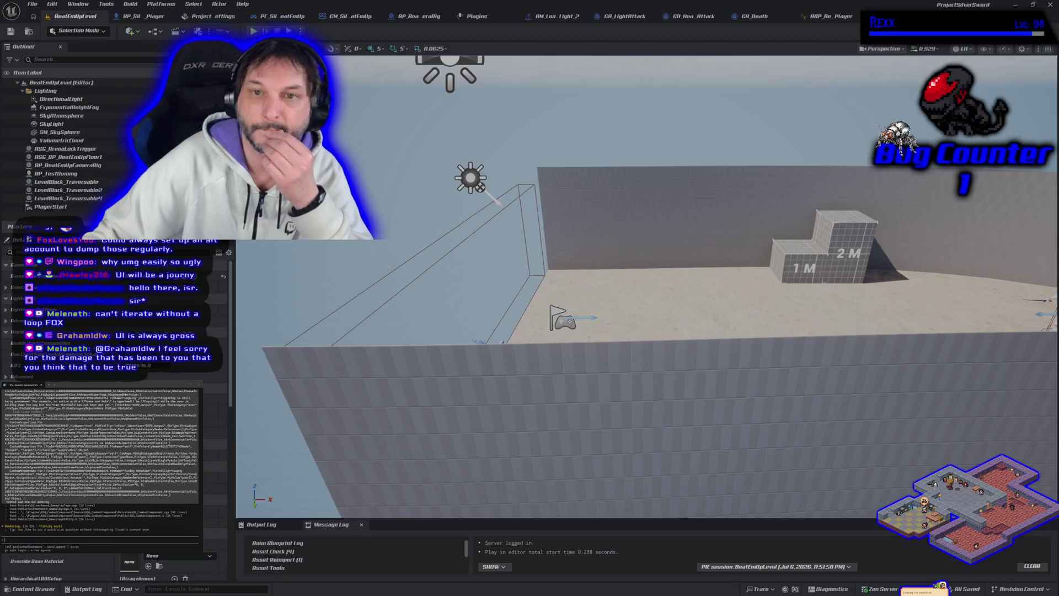
key(alt+p)
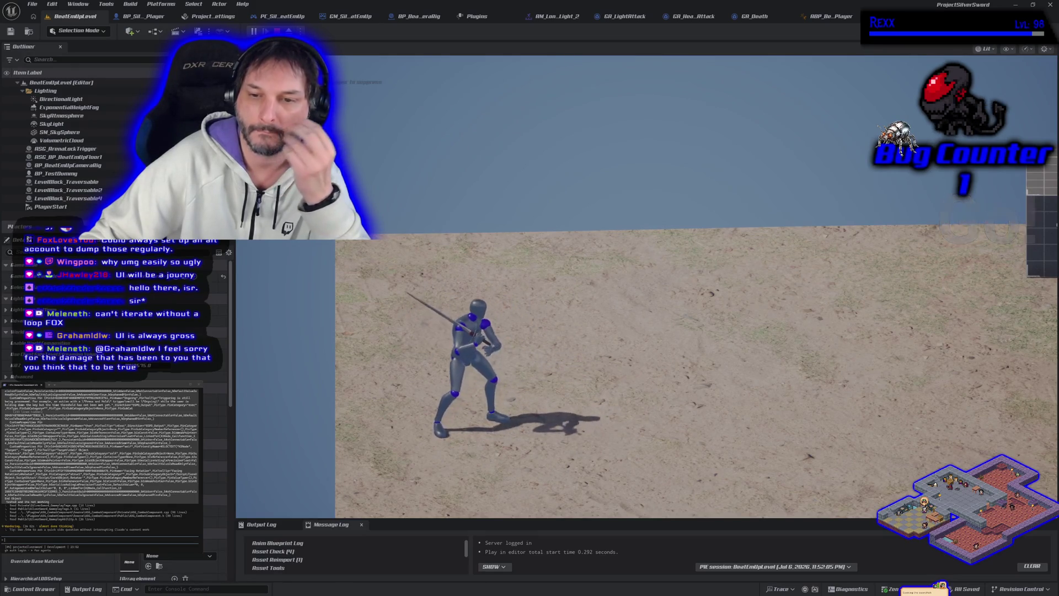
key(shift+F1)
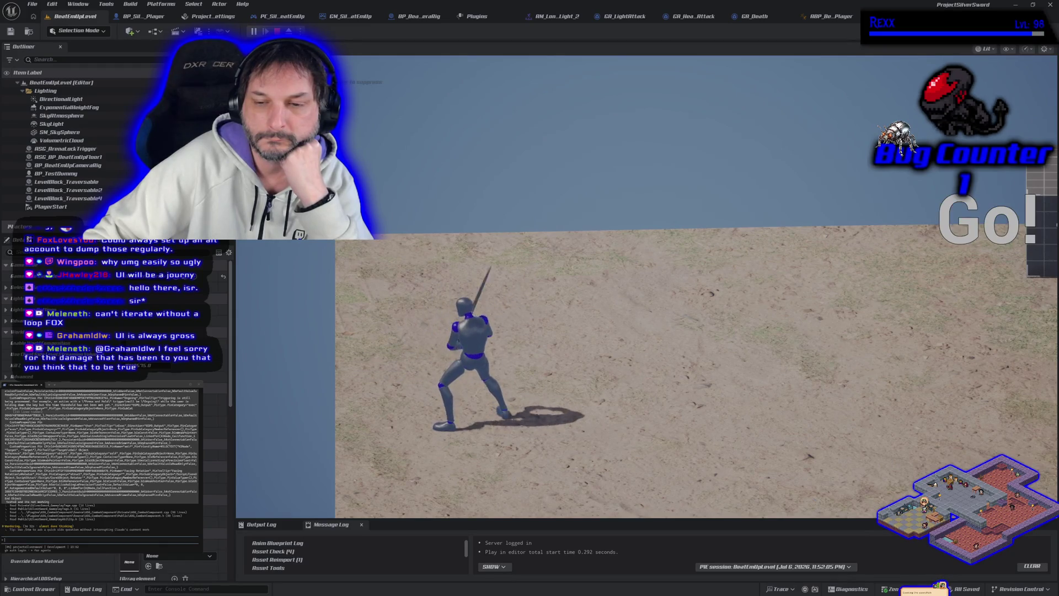
key(Escape)
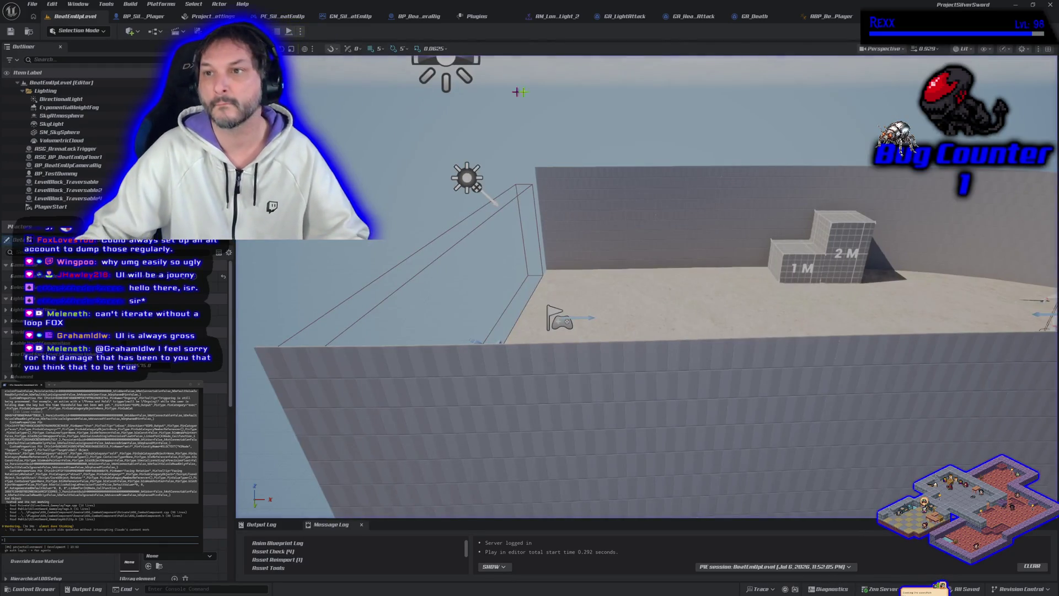
click(557, 16)
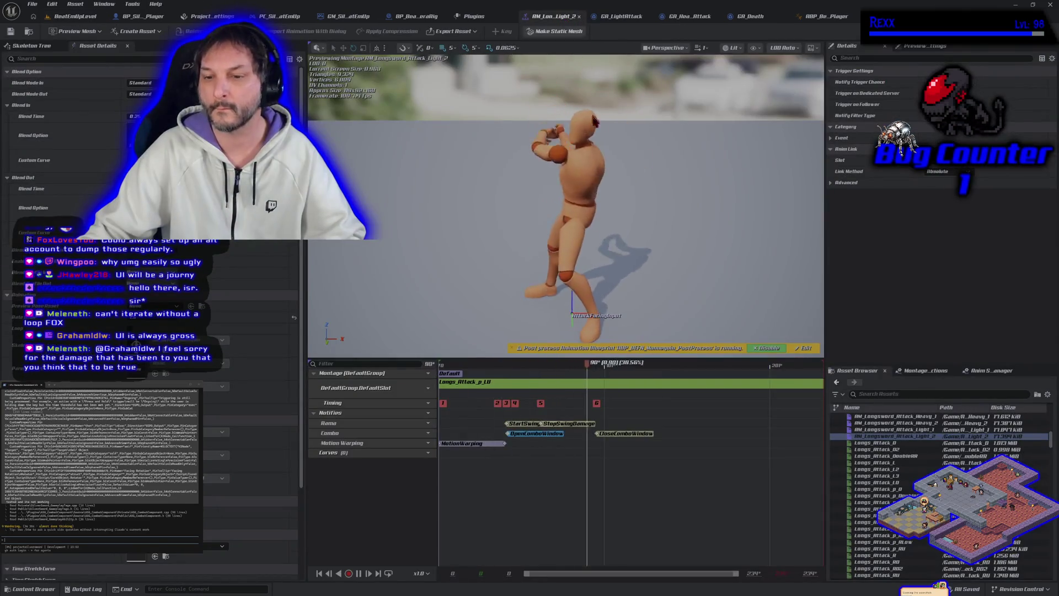
Move OpenComboWindow earlier in AM_Longsword_Attack_Light_1, save it, and return to BeatEmUpLevel.
double_click(893, 430)
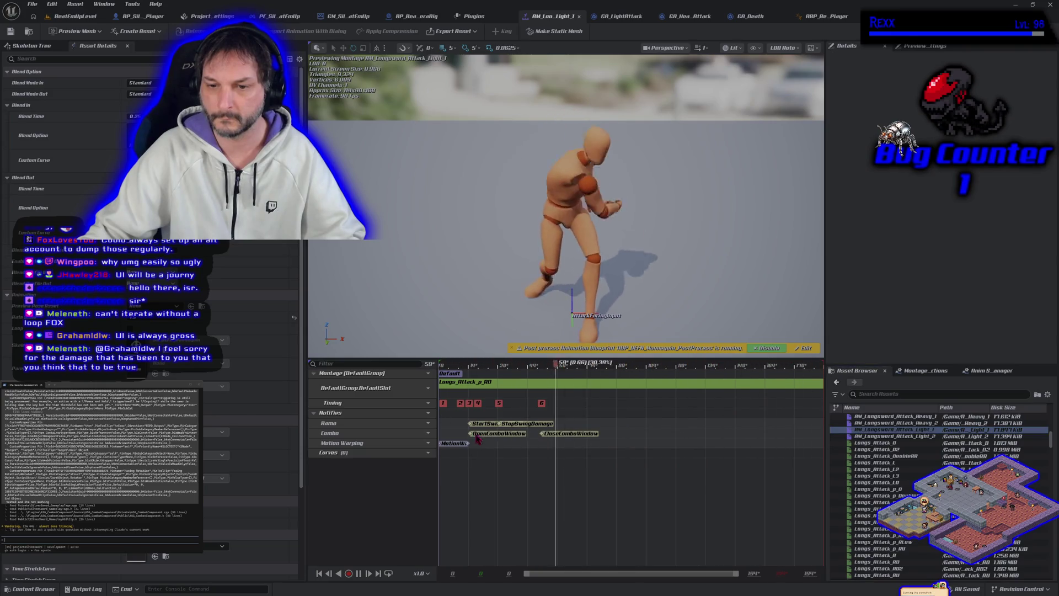
drag(478, 434, 460, 434)
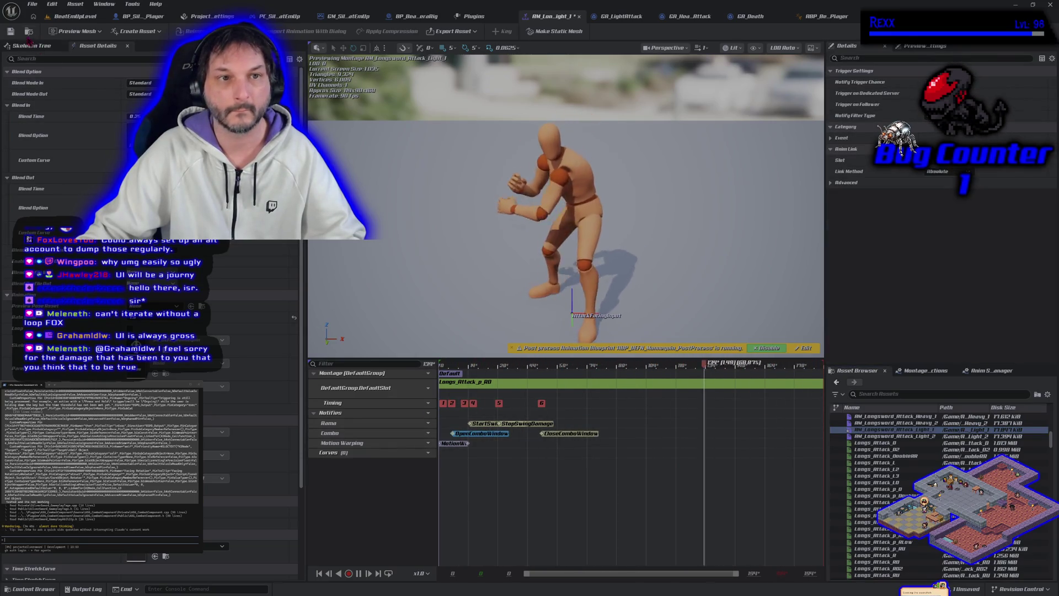
click(11, 32)
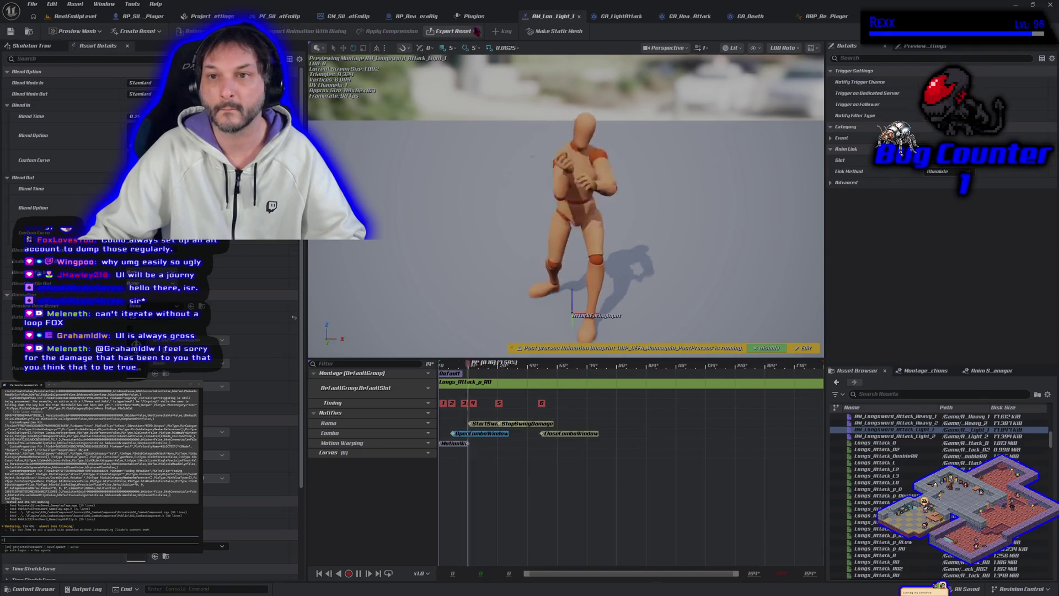
click(75, 16)
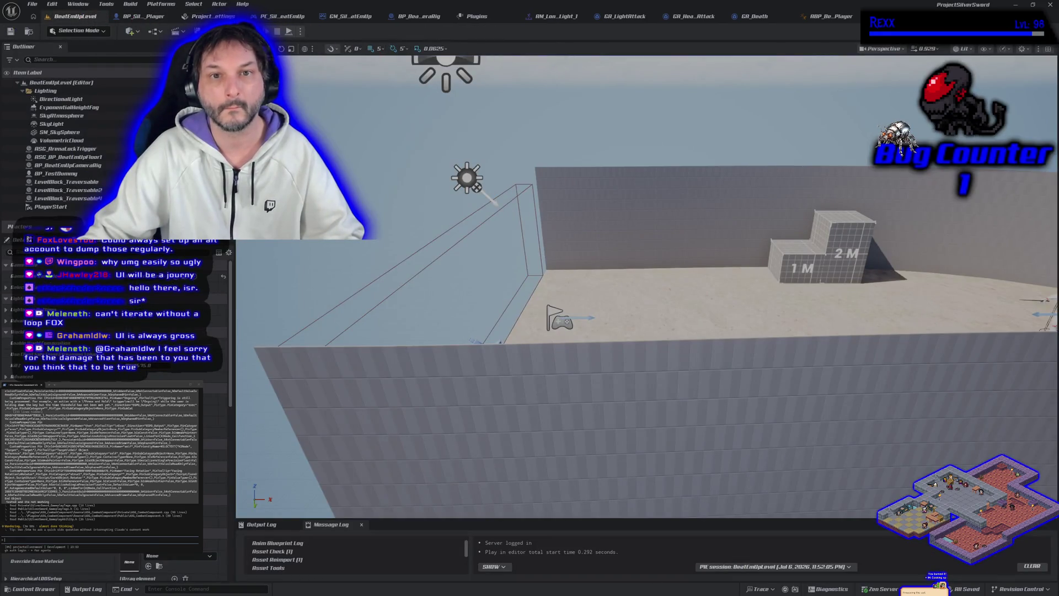
Play-test the light attack in BeatEmUpLevel, then return to the AM_Longsword_Attack_Light_1 montage.
key(alt+p)
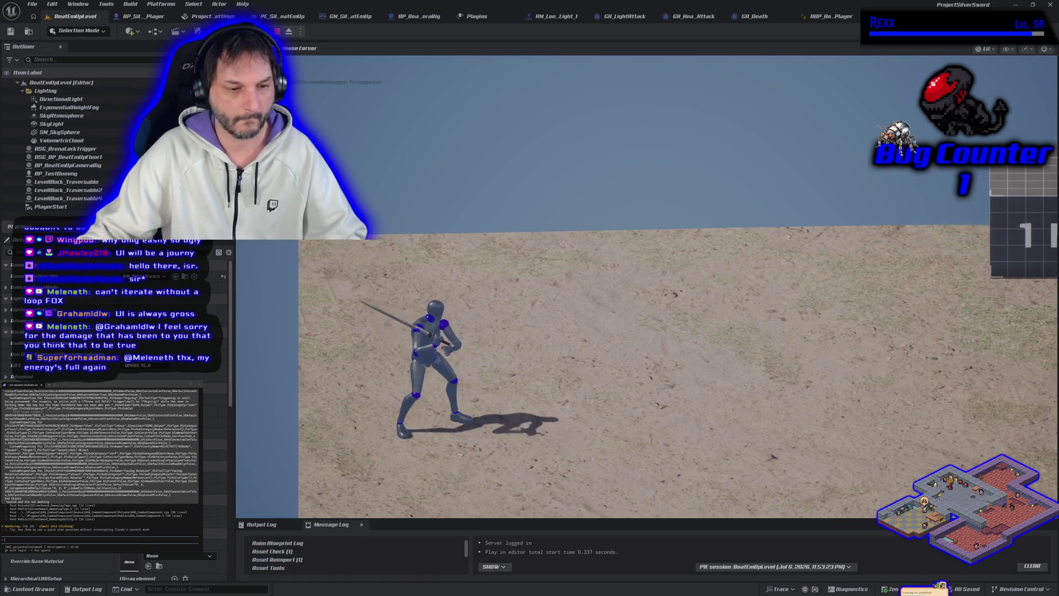
key(Escape)
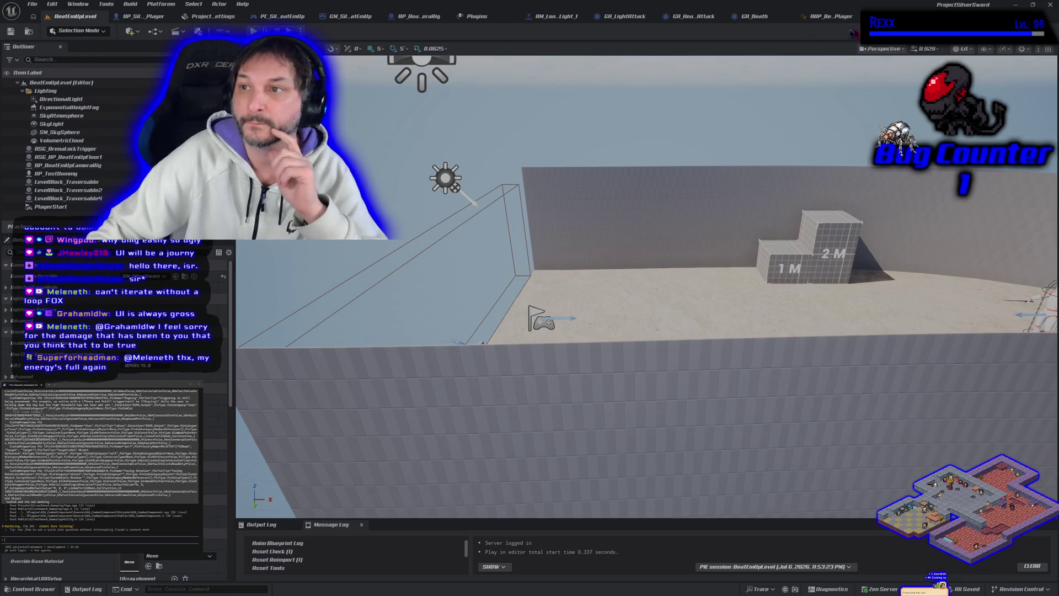
click(555, 17)
Nudge Light_1's OpenComboWindow notify slightly later, save, and play-test a sword attack.
drag(476, 433, 491, 434)
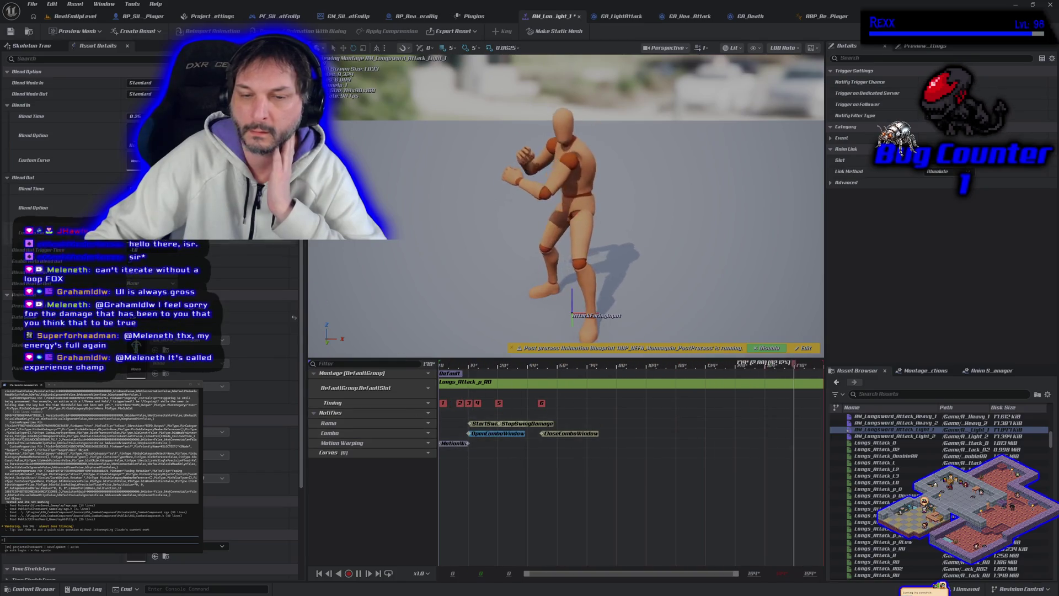
key(ctrl+s)
click(75, 16)
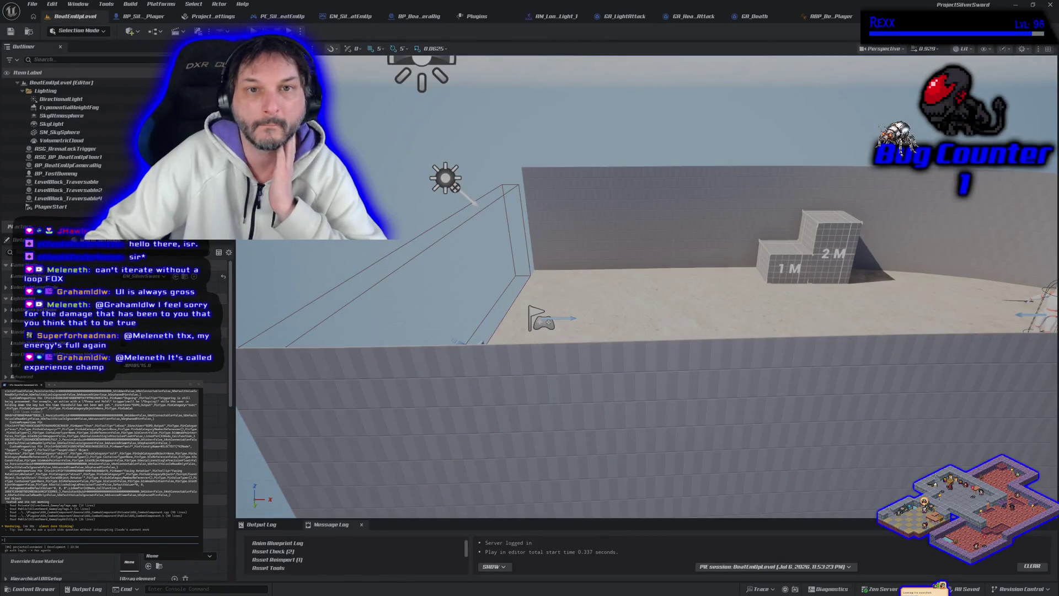
key(alt+p)
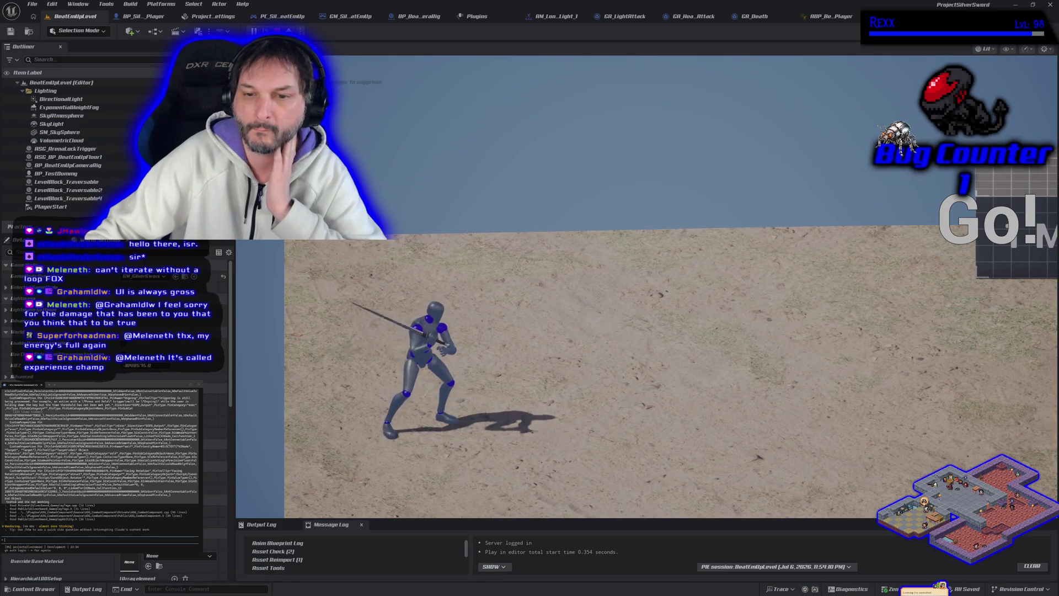
click(646, 287)
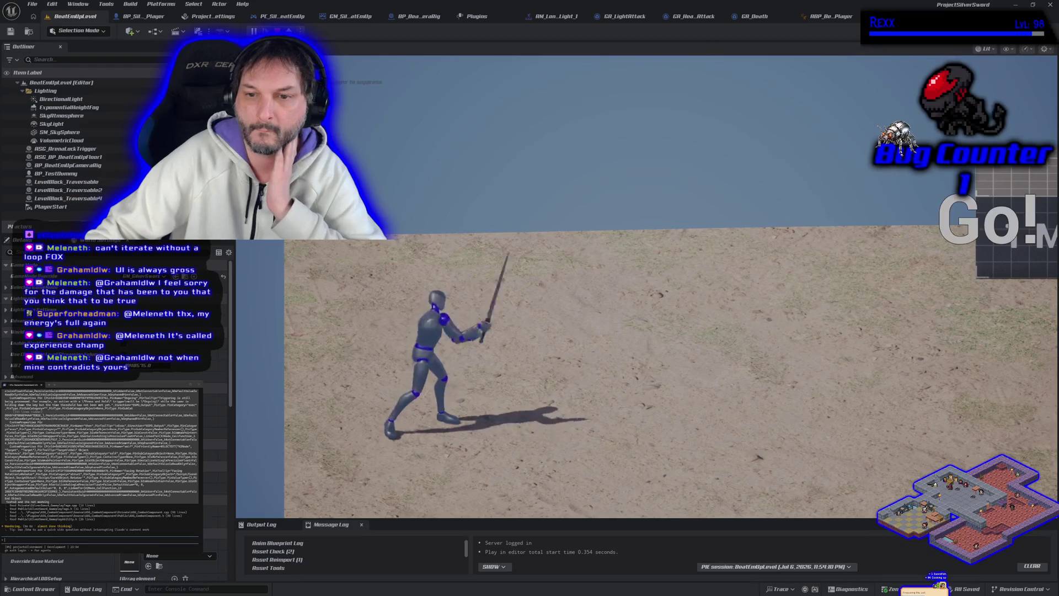
key(Escape)
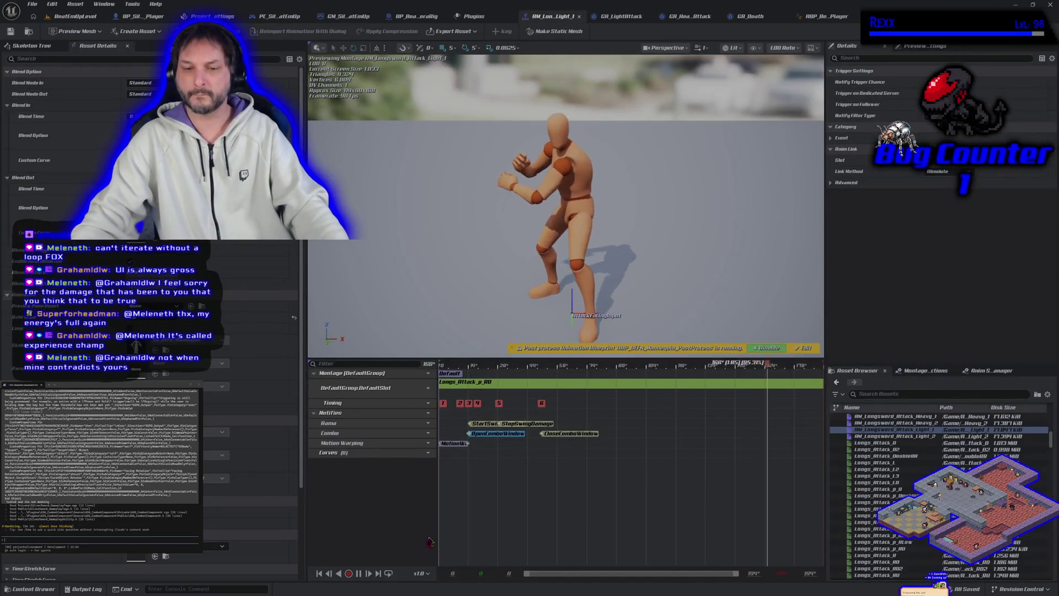
In AM_Longsword_Attack_Heavy_1, scrub to frame 46 and align OpenComboWindow with the playhead.
click(359, 574)
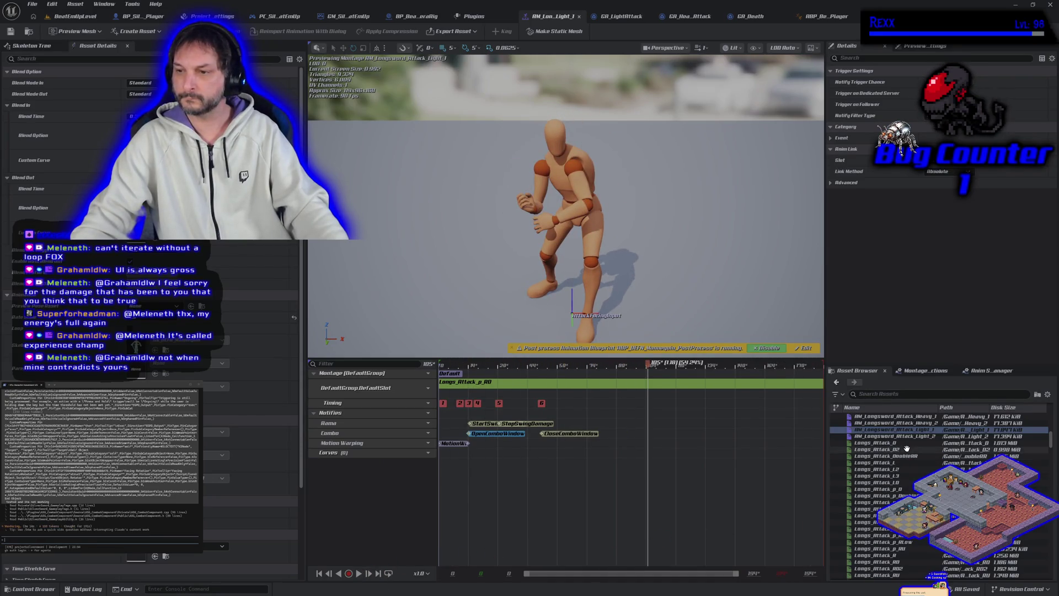
double_click(894, 417)
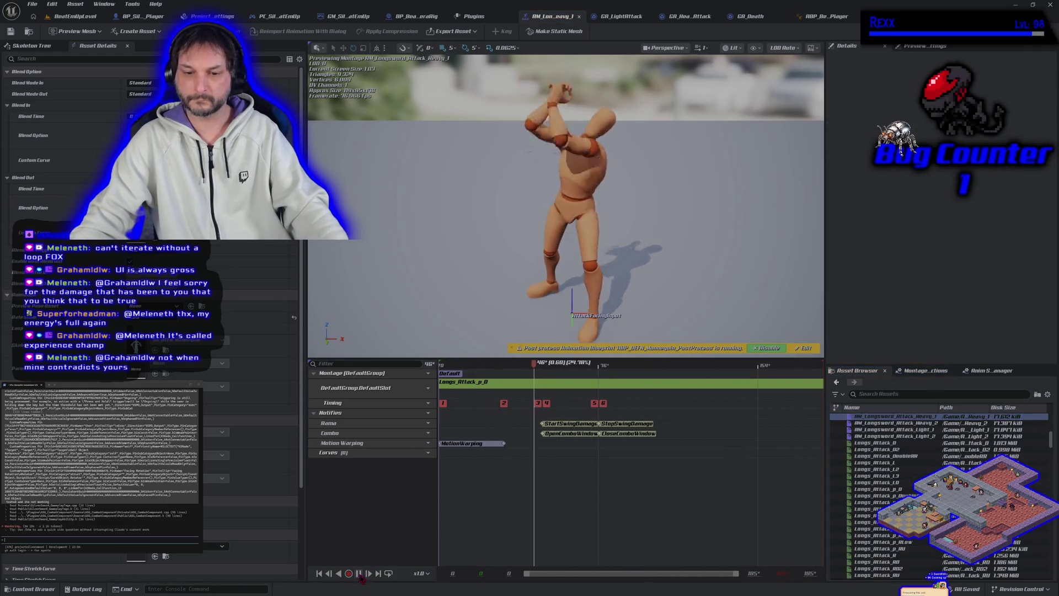
key(space)
mouse_move(551, 381)
mouse_down()
mouse_move(474, 383)
mouse_move(519, 395)
mouse_move(503, 395)
mouse_up()
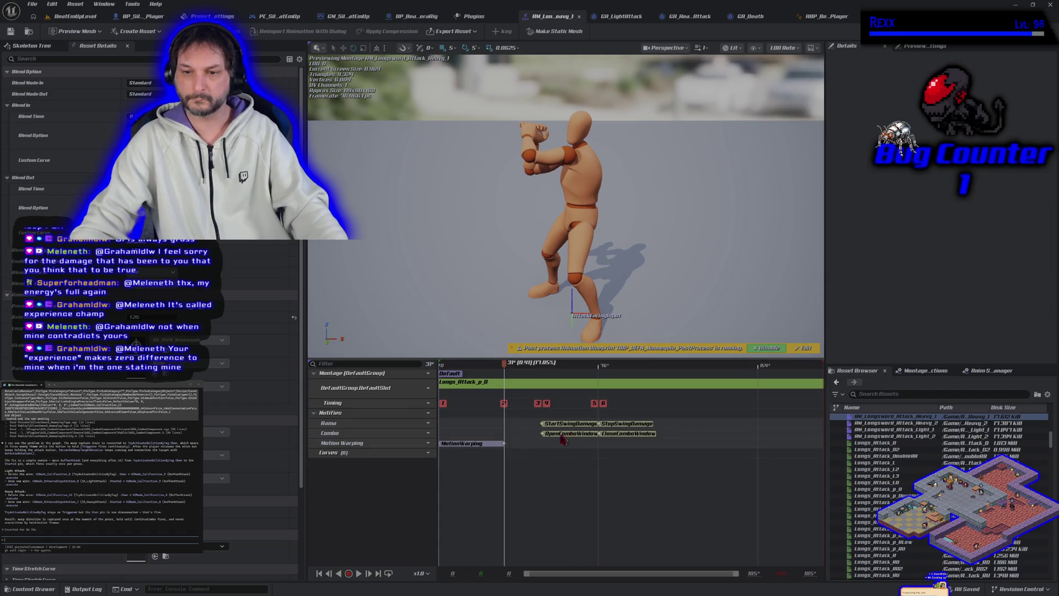
drag(567, 440, 521, 438)
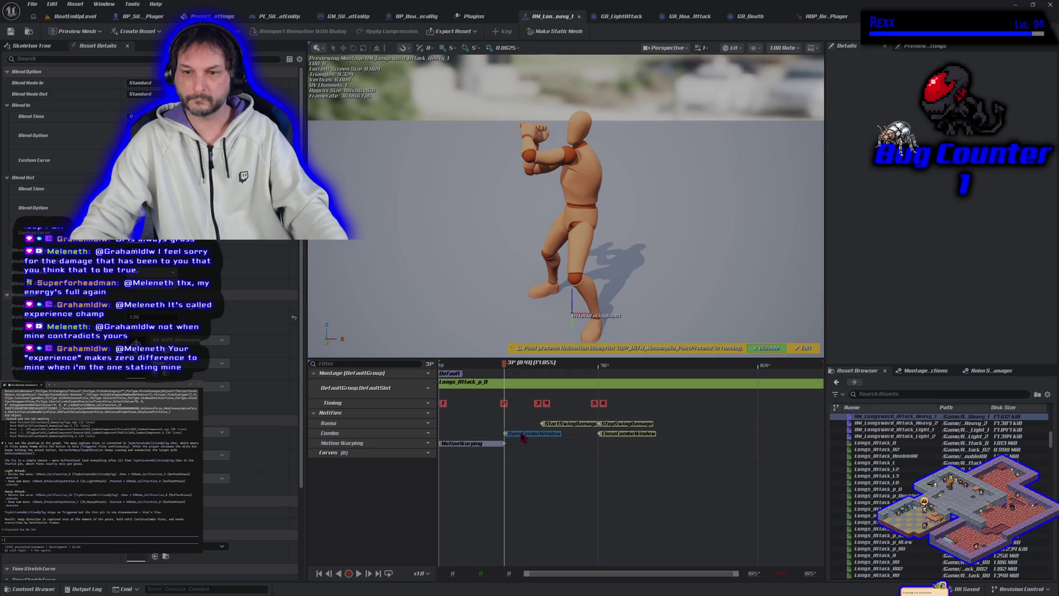
click(523, 437)
drag(505, 364, 530, 371)
drag(530, 371, 540, 370)
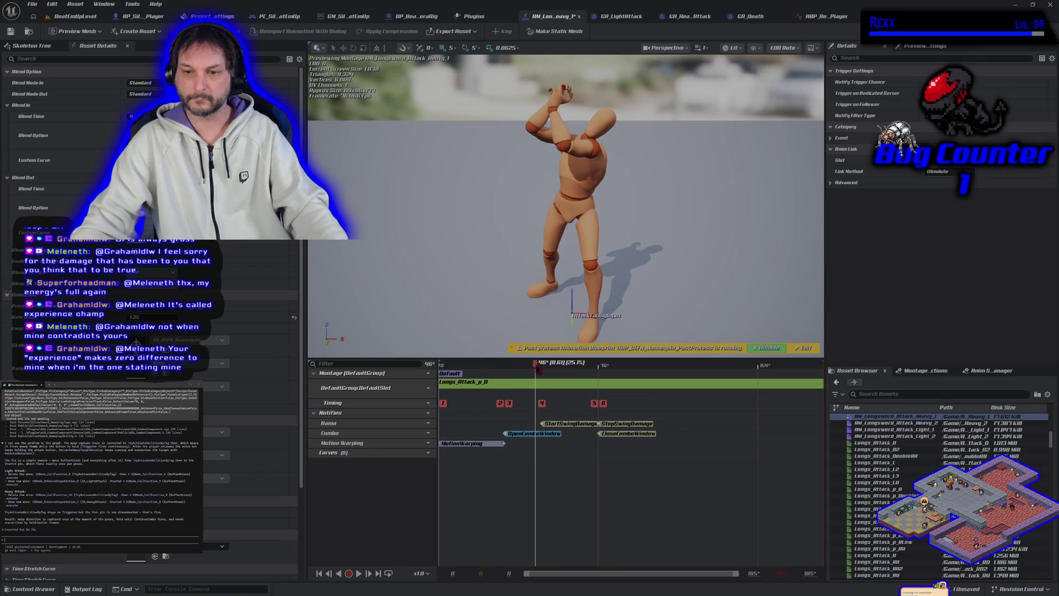
mouse_move(523, 434)
mouse_down()
mouse_move(555, 438)
mouse_move(543, 438)
mouse_up()
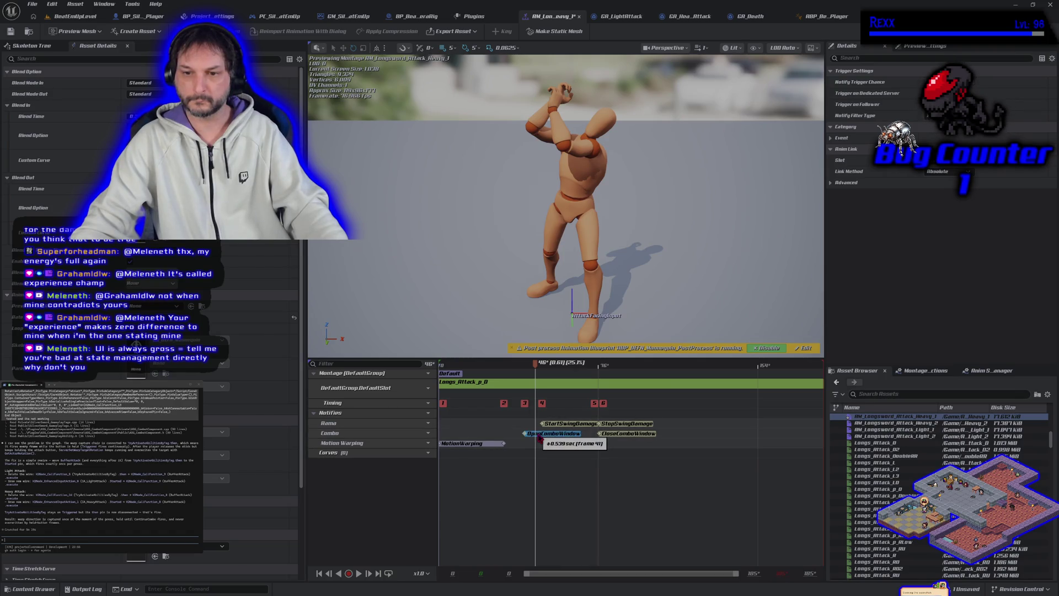
Save the heavy attack montage and play-test the updated attack timing in BeatEmUpLevel.
click(18, 34)
click(72, 16)
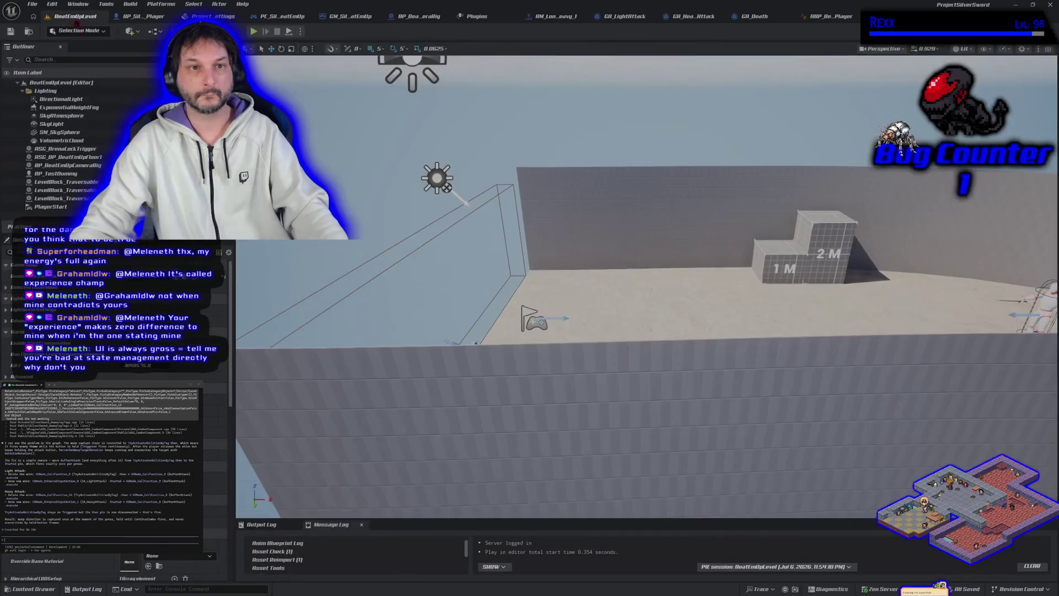
click(254, 31)
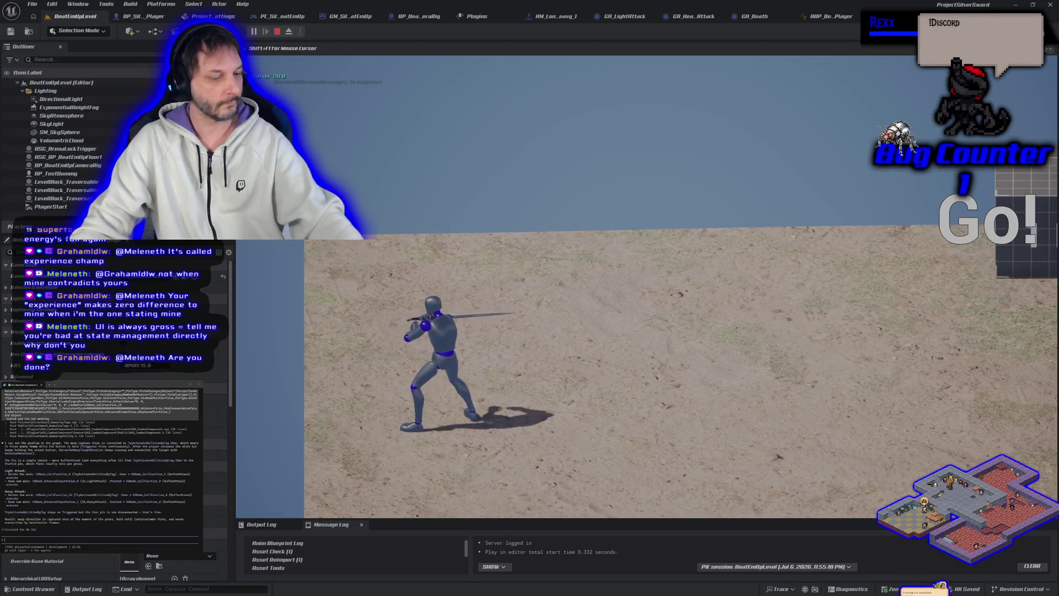
key(Escape)
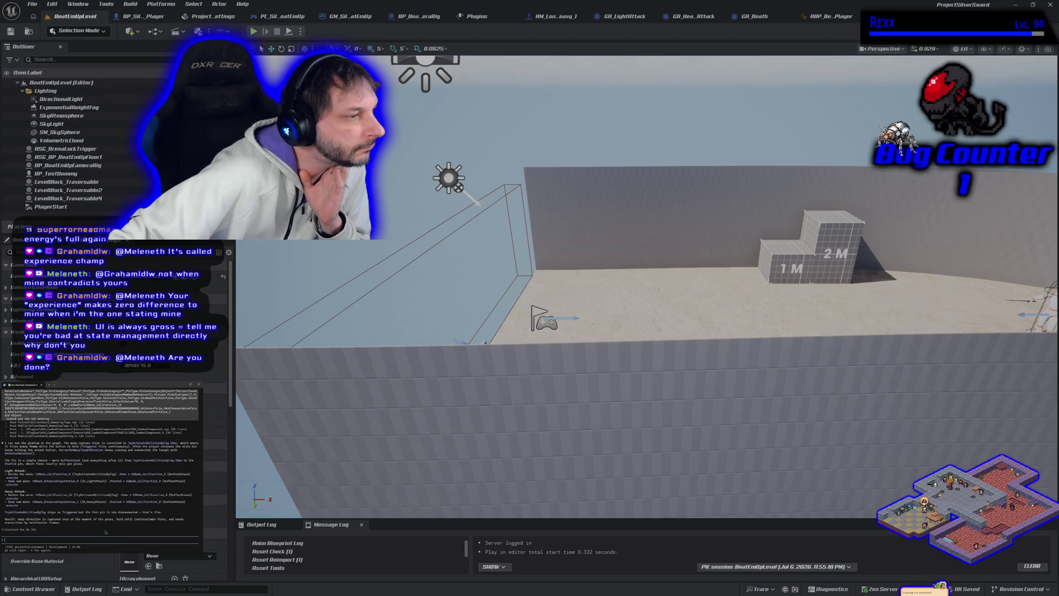
Make the Light Attack input event fire ability activation on Started instead of Triggered.
click(130, 17)
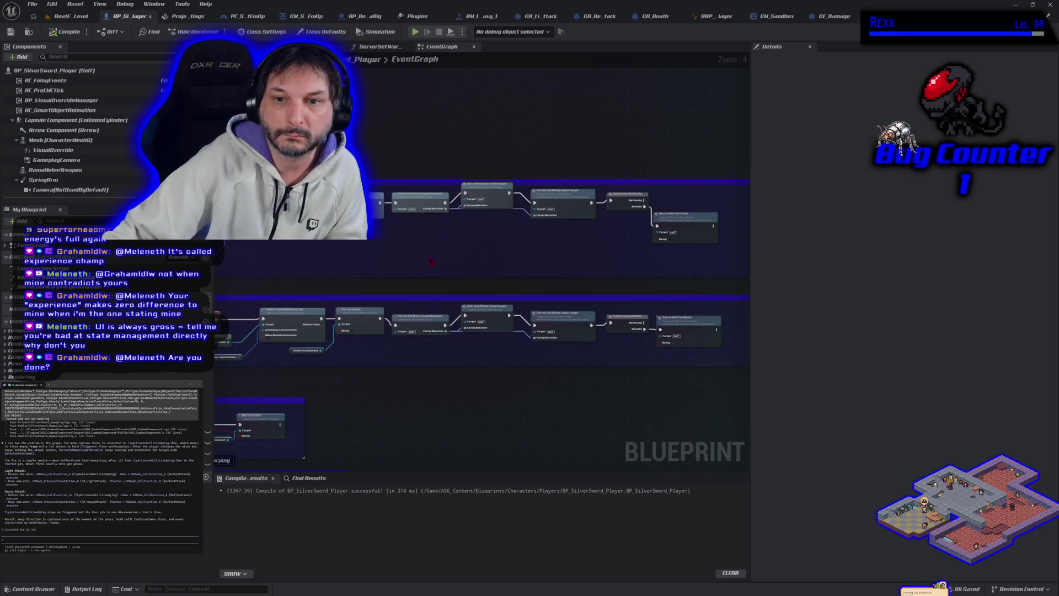
scroll(432, 262, up, 1)
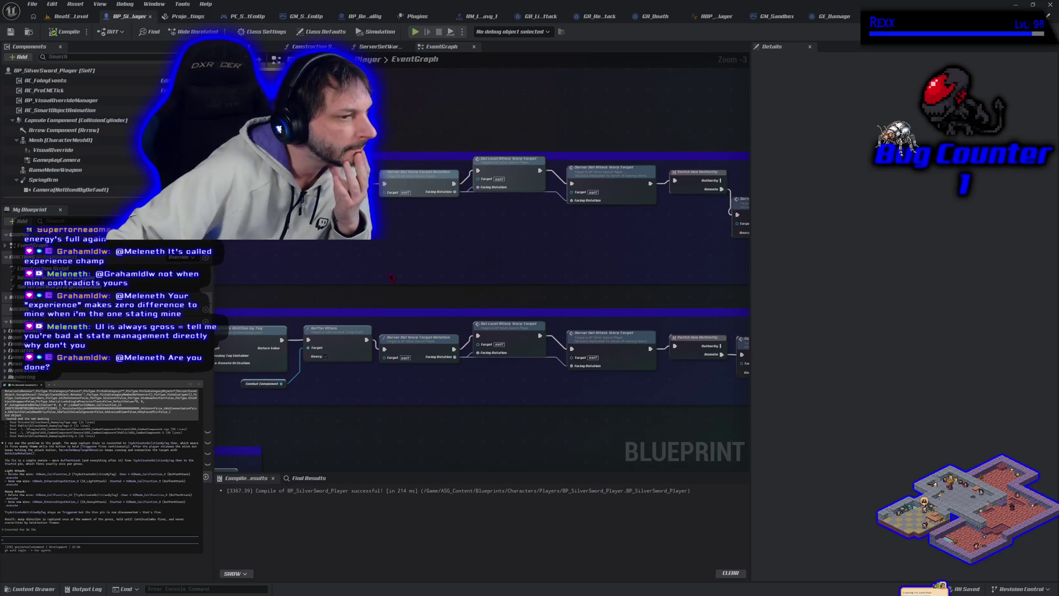
drag(391, 279, 459, 292)
click(328, 250)
drag(365, 236, 365, 243)
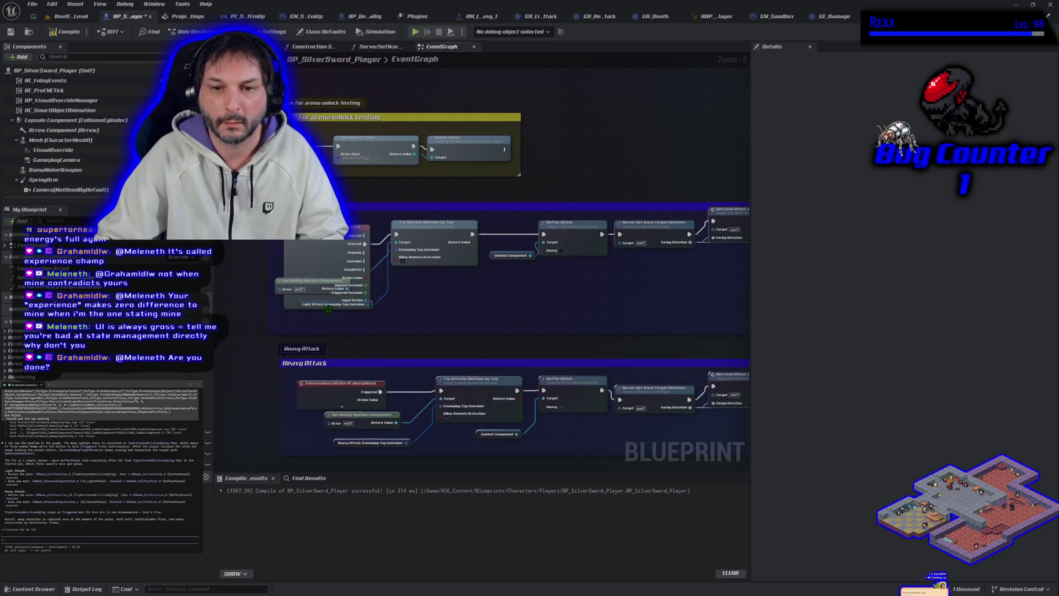
click(327, 308)
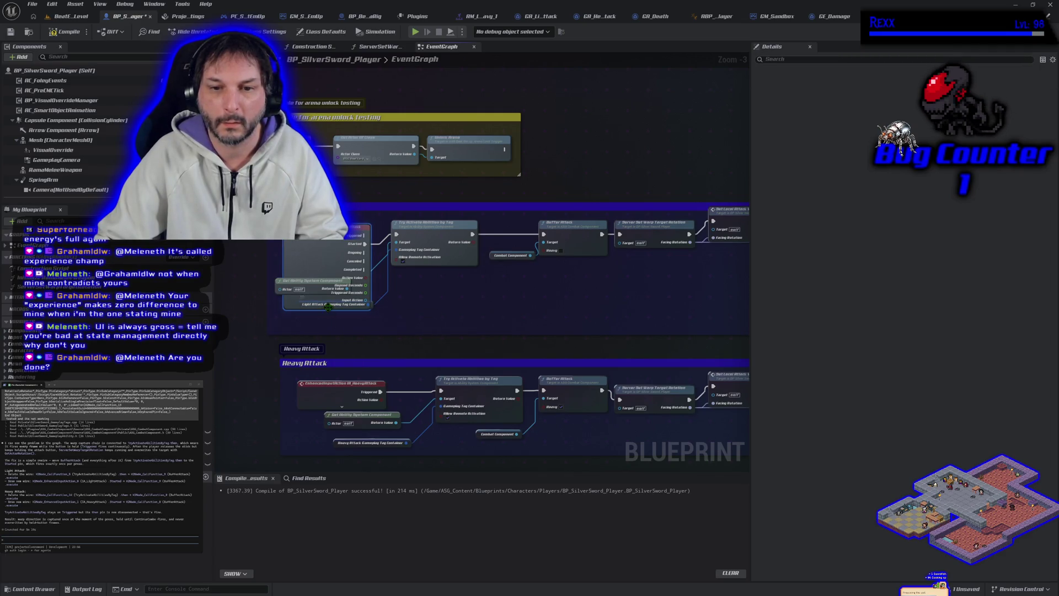
click(328, 307)
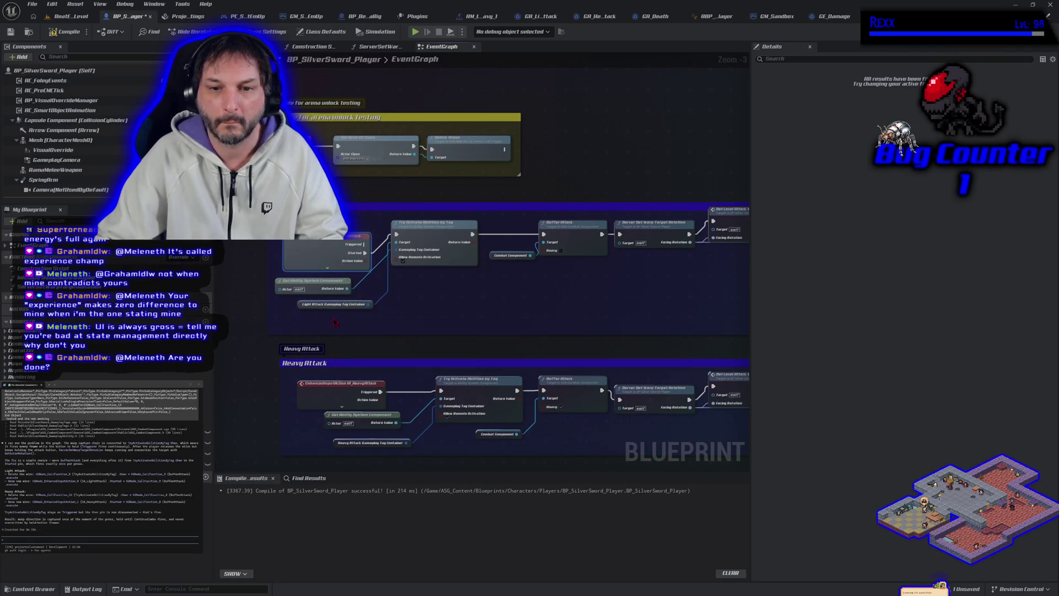
drag(330, 252, 329, 243)
scroll(329, 246, down, 3)
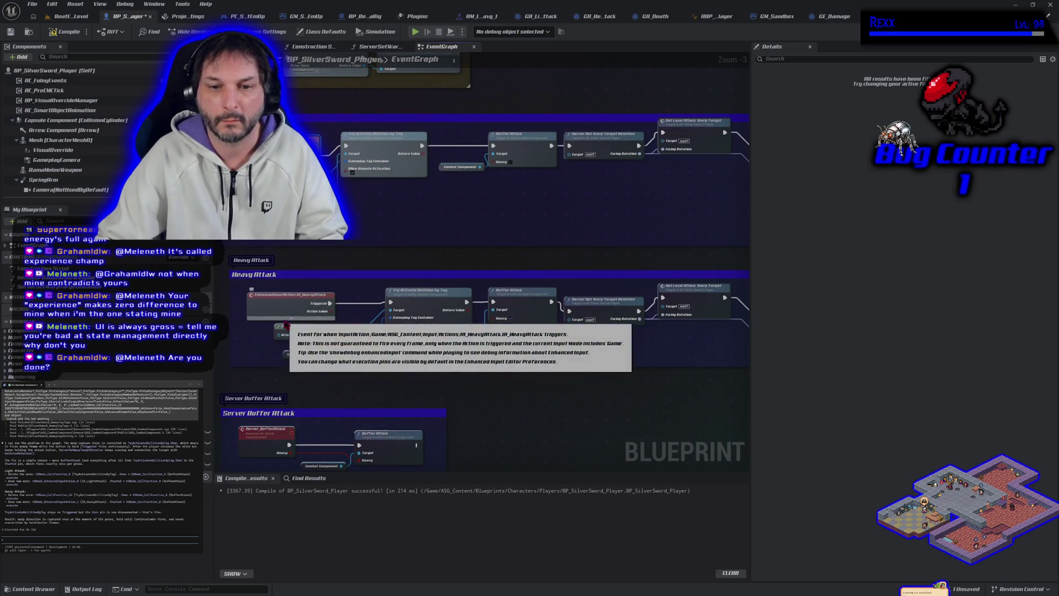
Connect the Heavy Attack event's Started pin to Try Activate Abilities by Tag.
click(292, 319)
drag(329, 303, 329, 313)
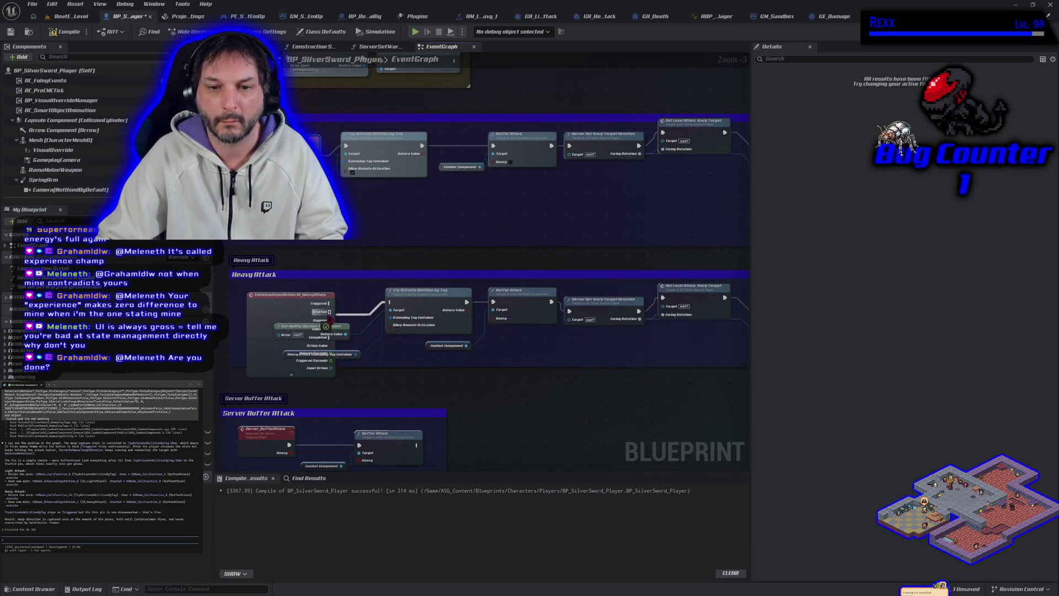
click(292, 375)
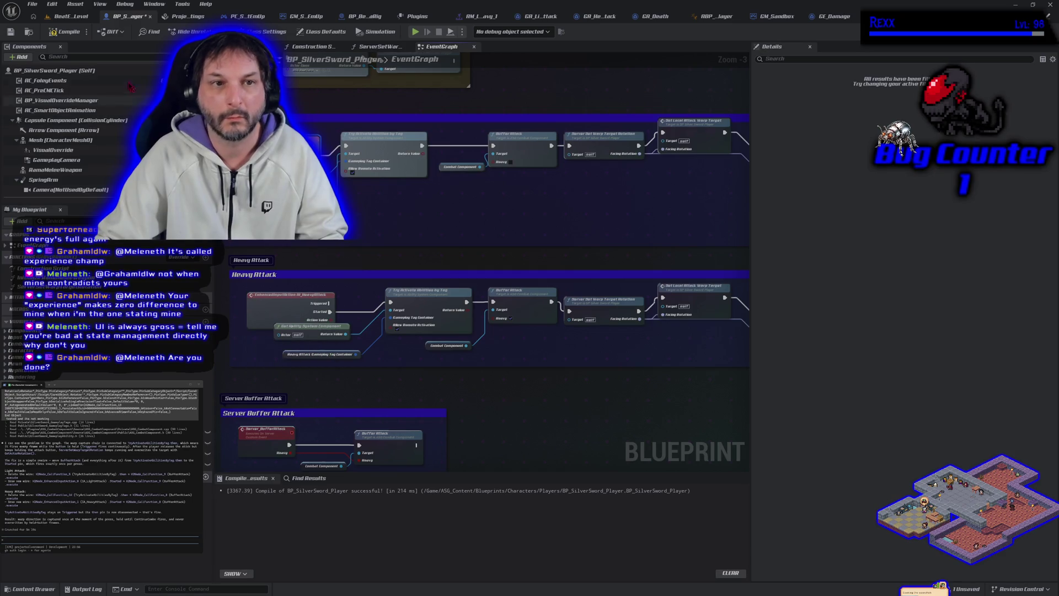
Compile and save the player blueprint, then start a play test in BeatEmUpLevel.
click(66, 32)
click(32, 4)
click(61, 61)
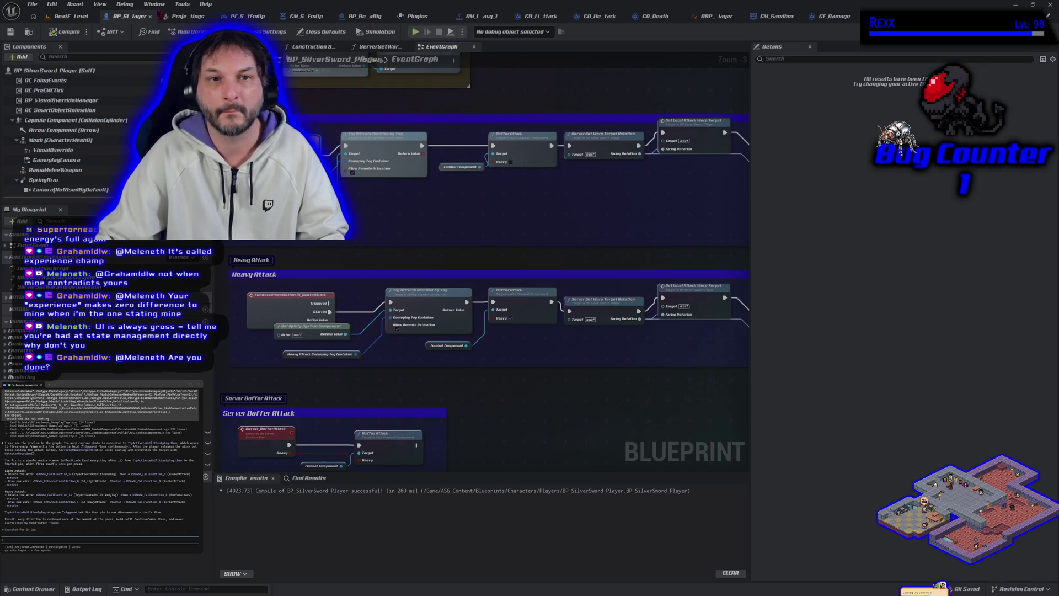
click(67, 16)
key(alt+p)
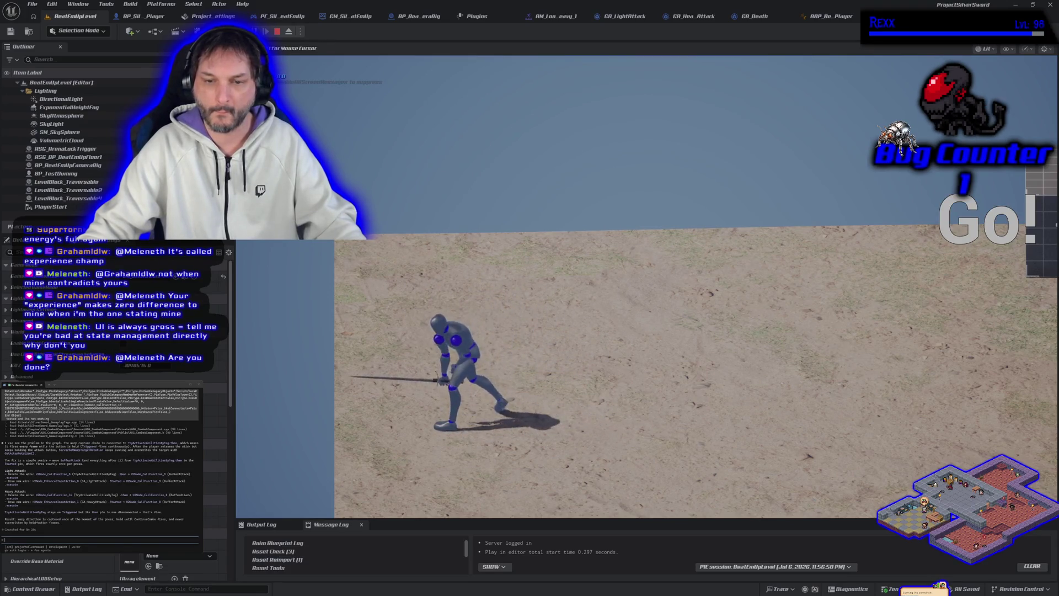
key(Escape)
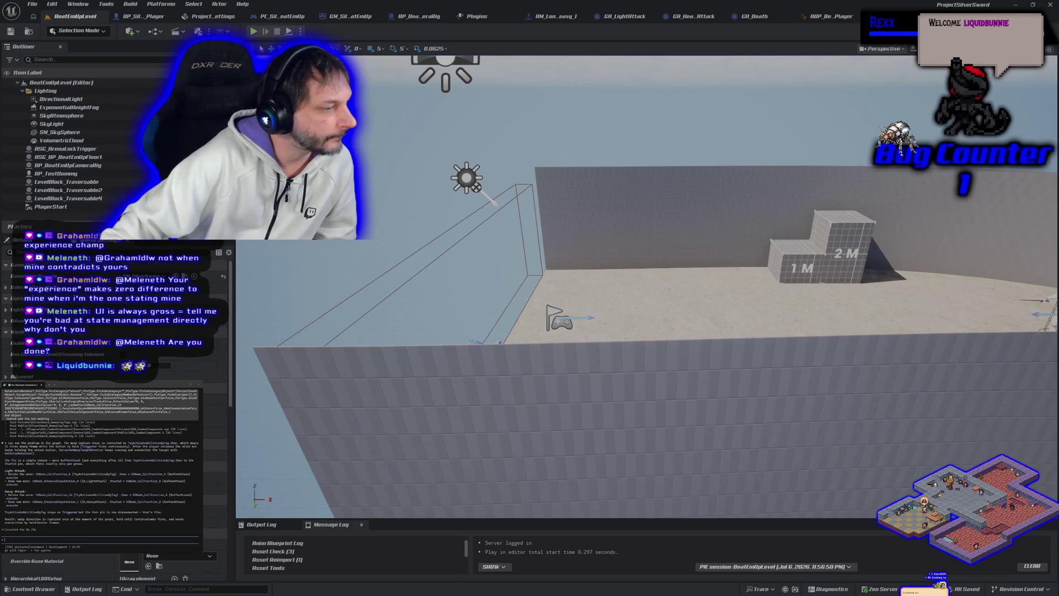
Draft the terminal message reporting that the heavy attack rotates too early during the light attack.
text(ok i did that,)
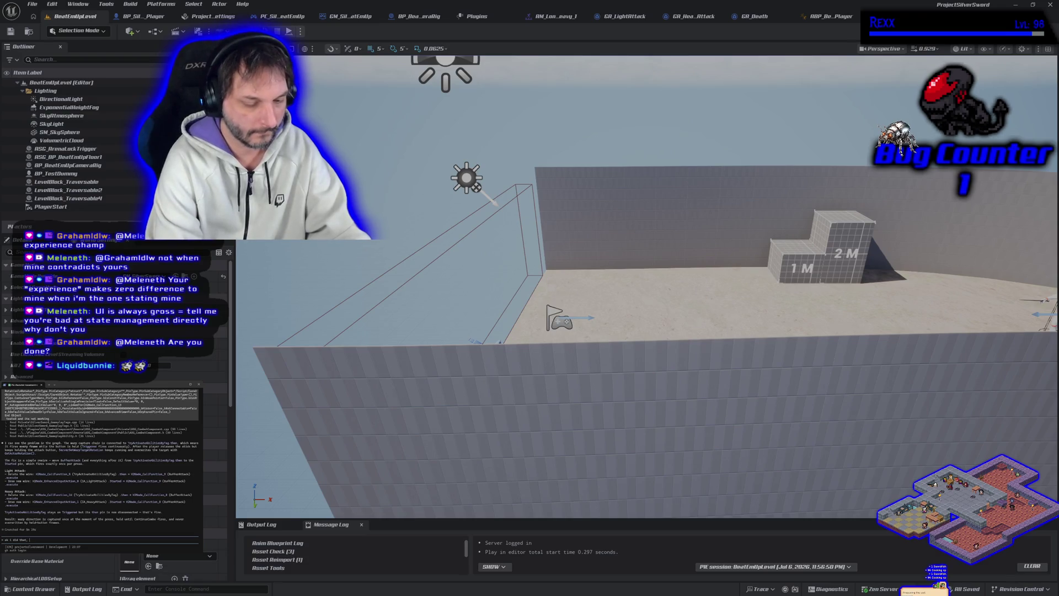
text(pr)
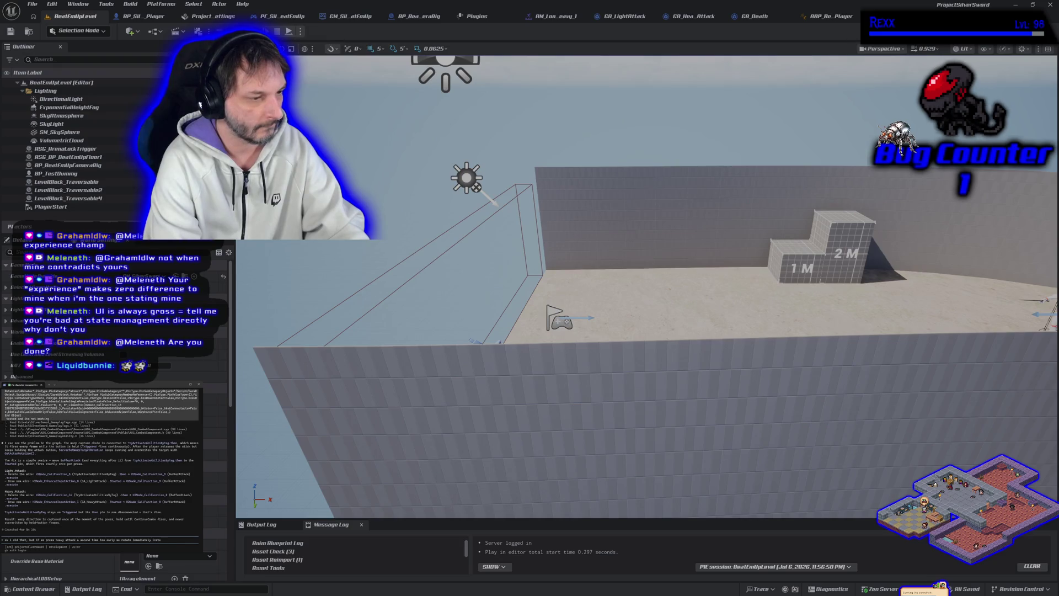
key(BackSpace)
key(BackSpace)
key(BackSpace)
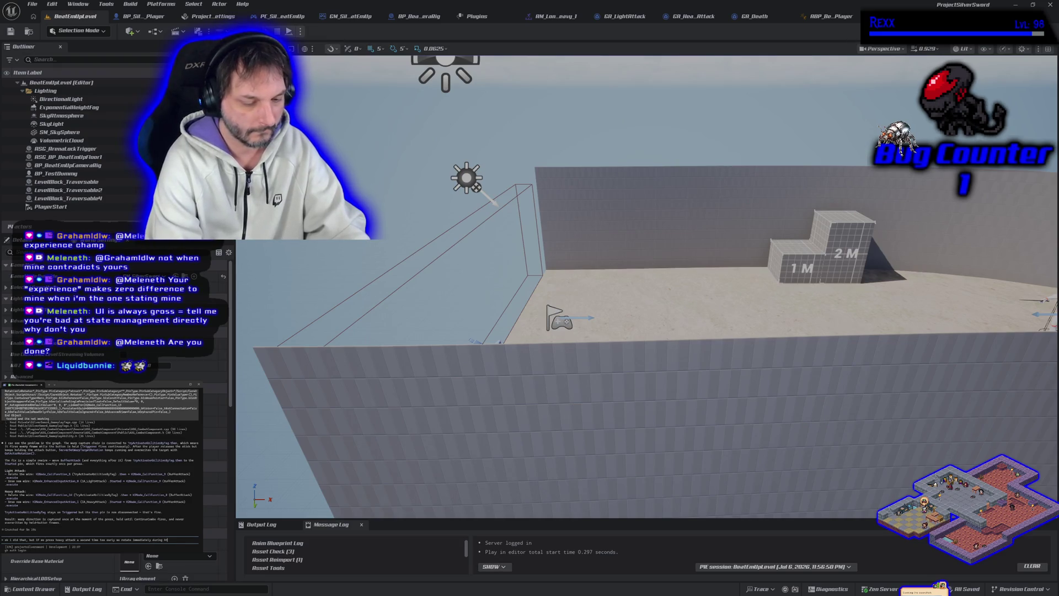
text(ck)
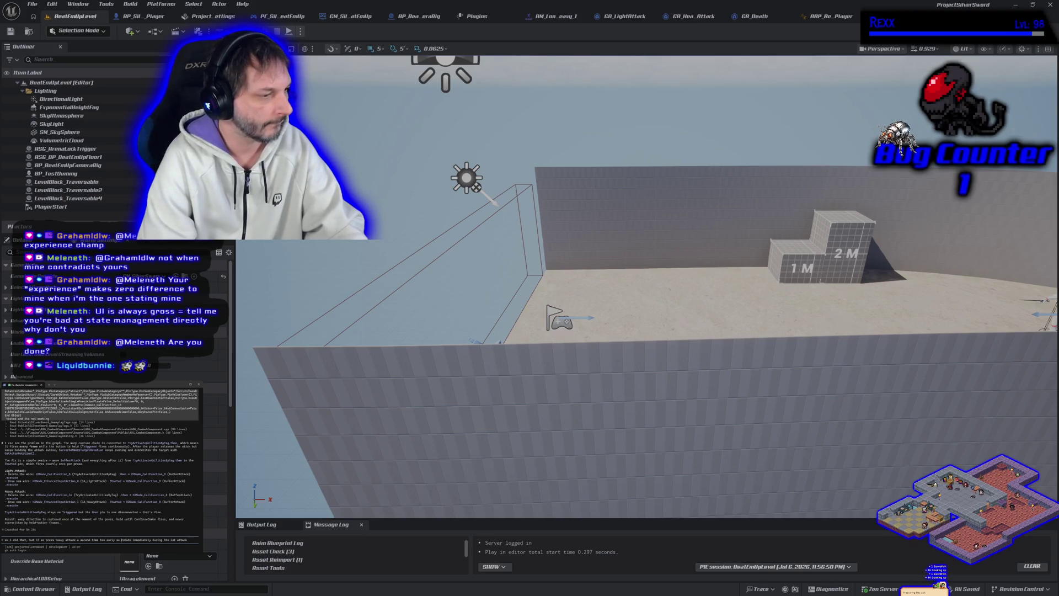
key(BackSpace)
key(BackSpace)
key(BackSpace)
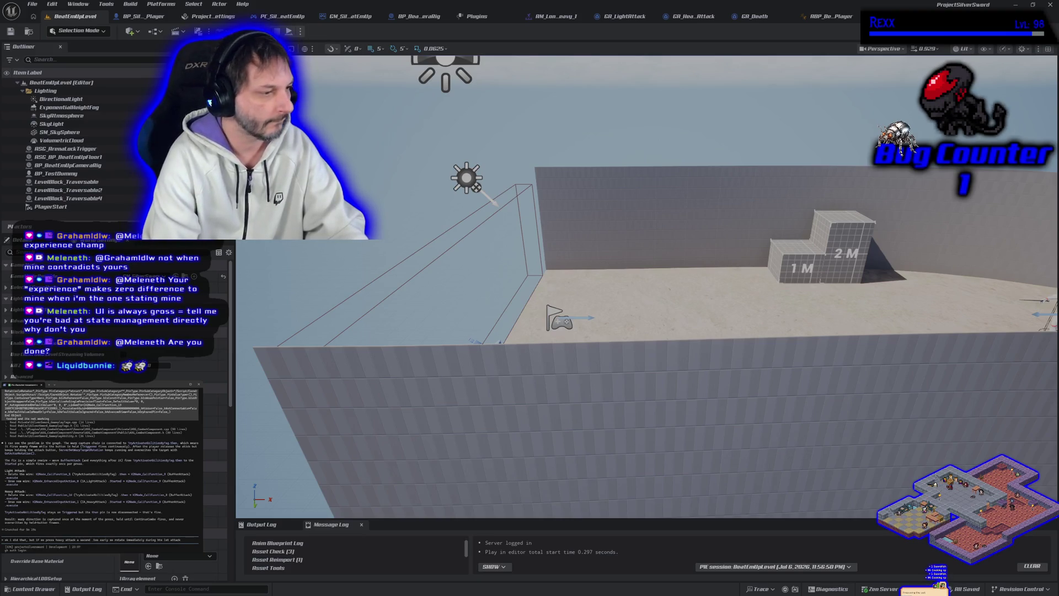
key(Up)
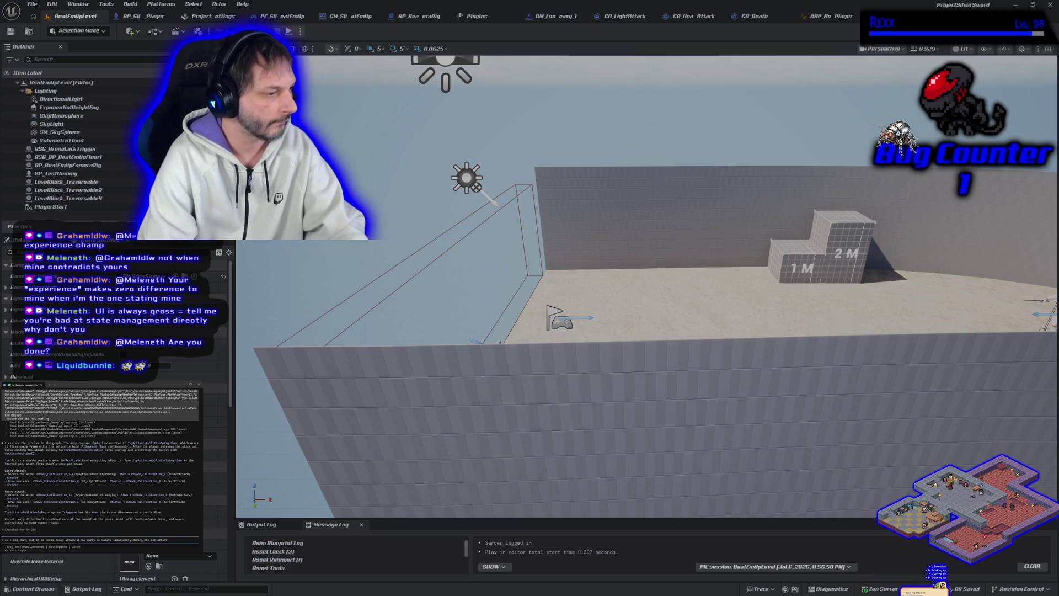
key(Down)
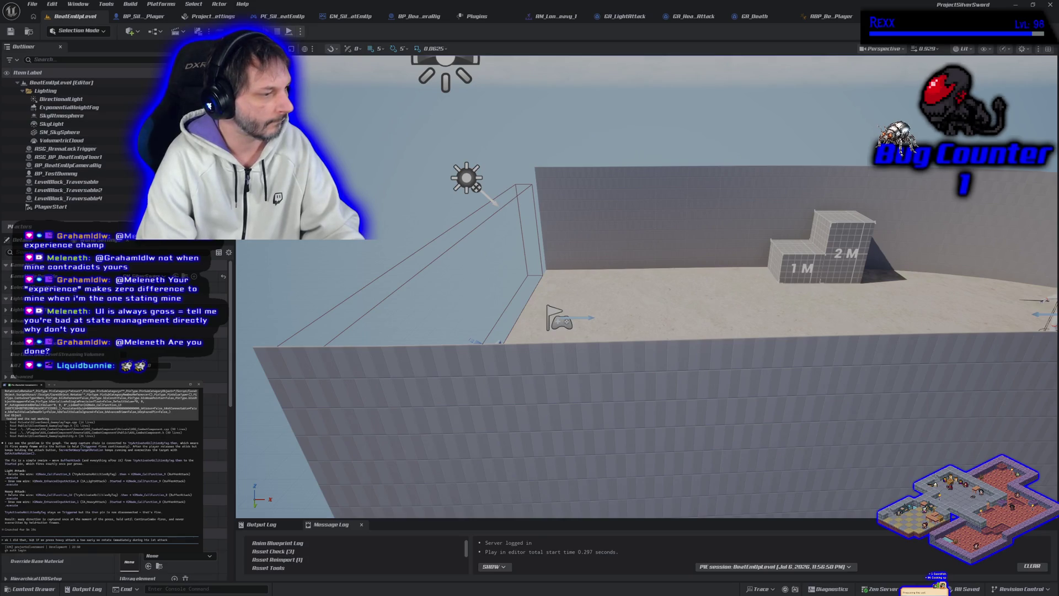
key(BackSpace)
key(BackSpace)
key(BackSpace)
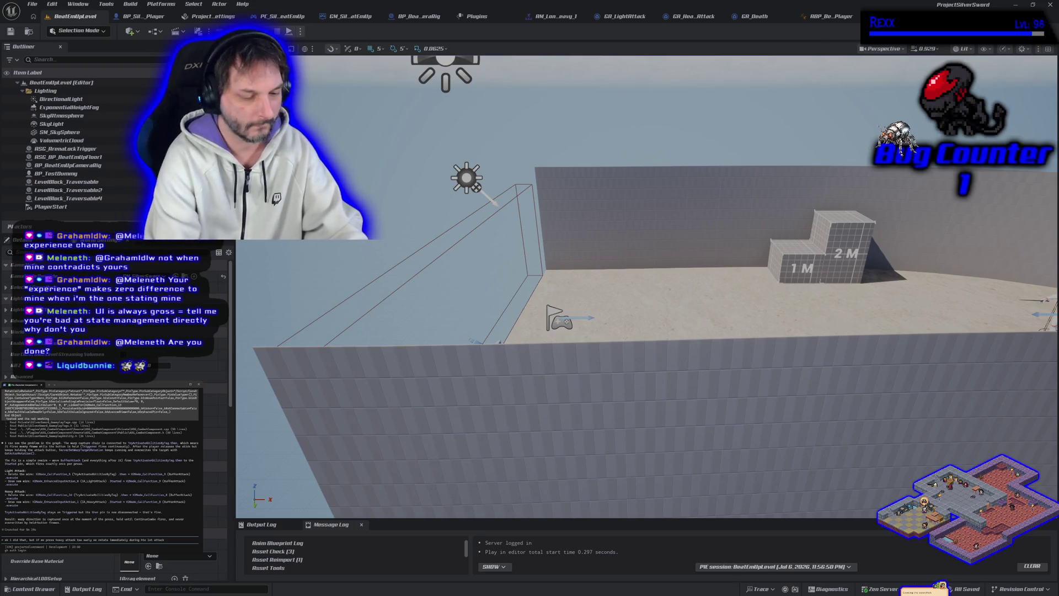
text(during the )
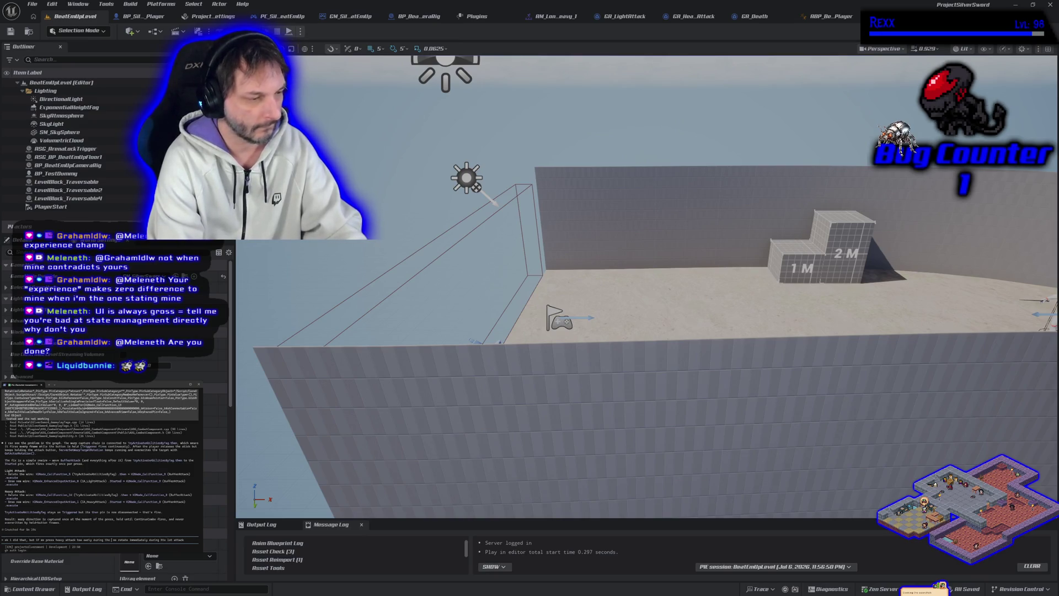
text(la)
text( attack,)
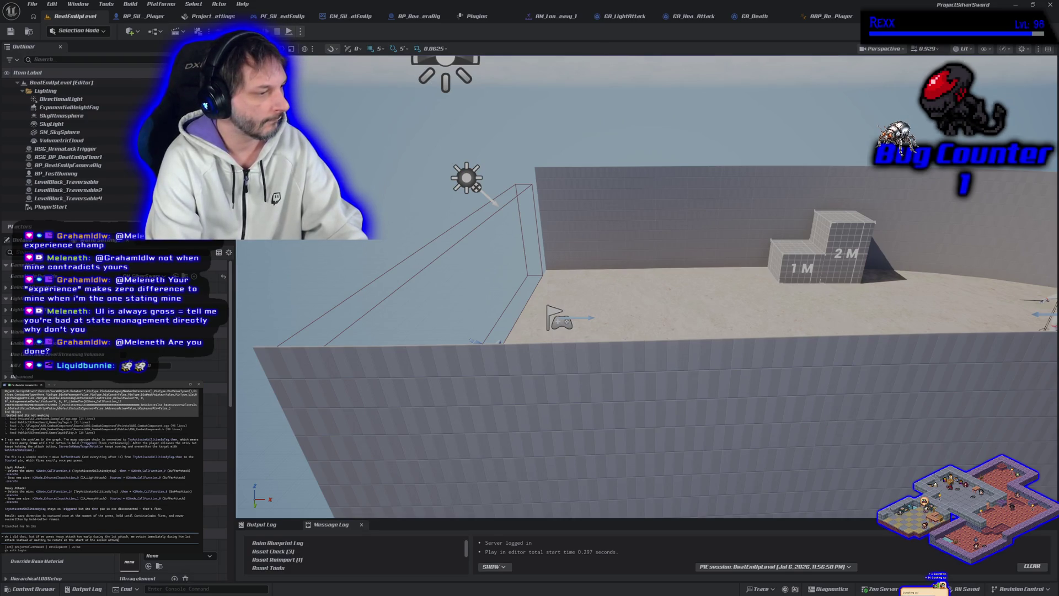
Submit the heavy-attack bug report, stop the play session, and reopen BP_SilverSword_Player.
key(Return)
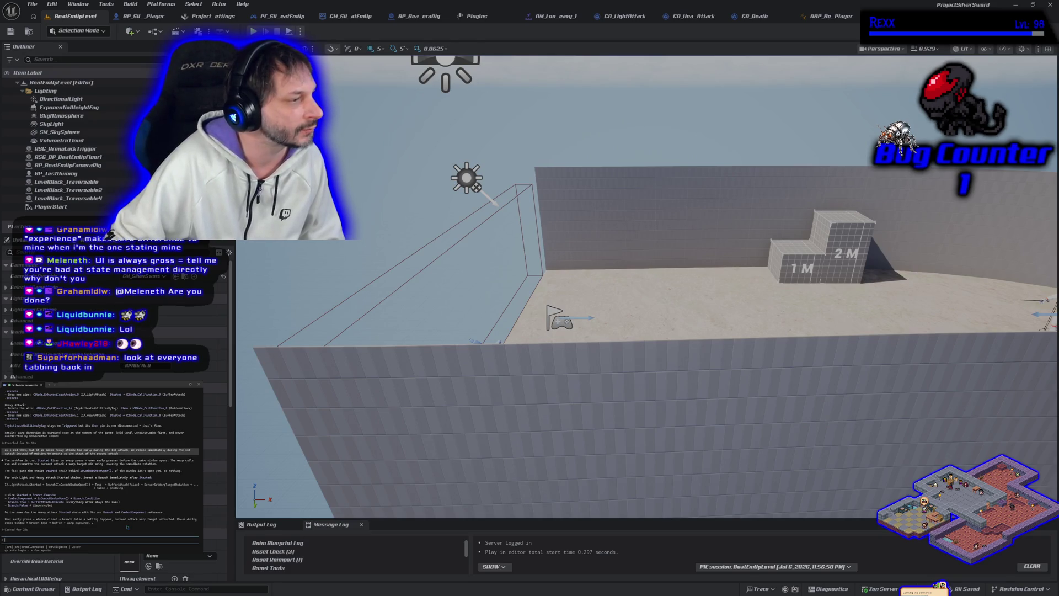
key(Escape)
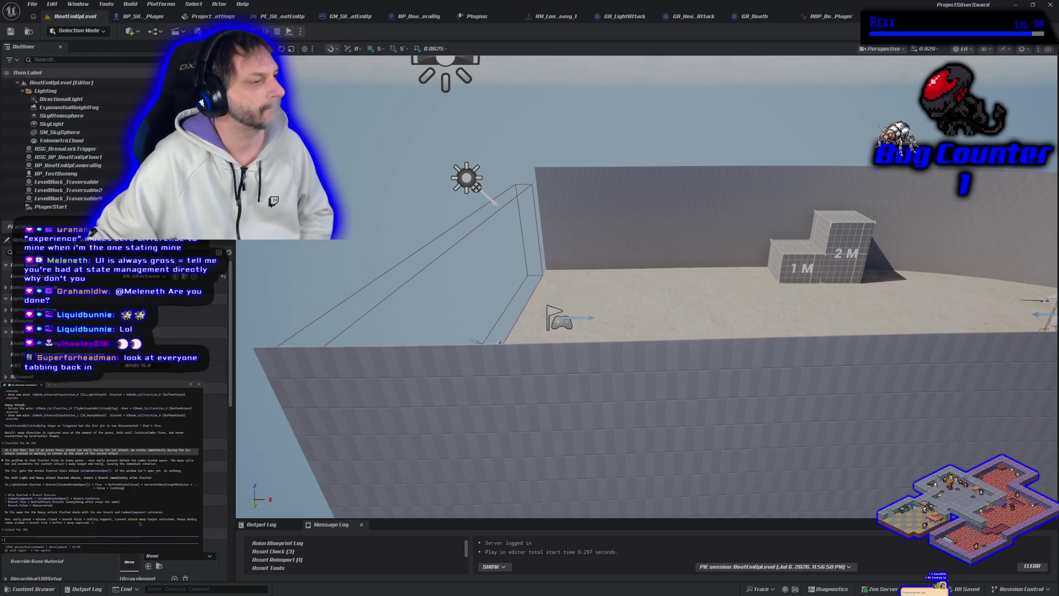
click(145, 17)
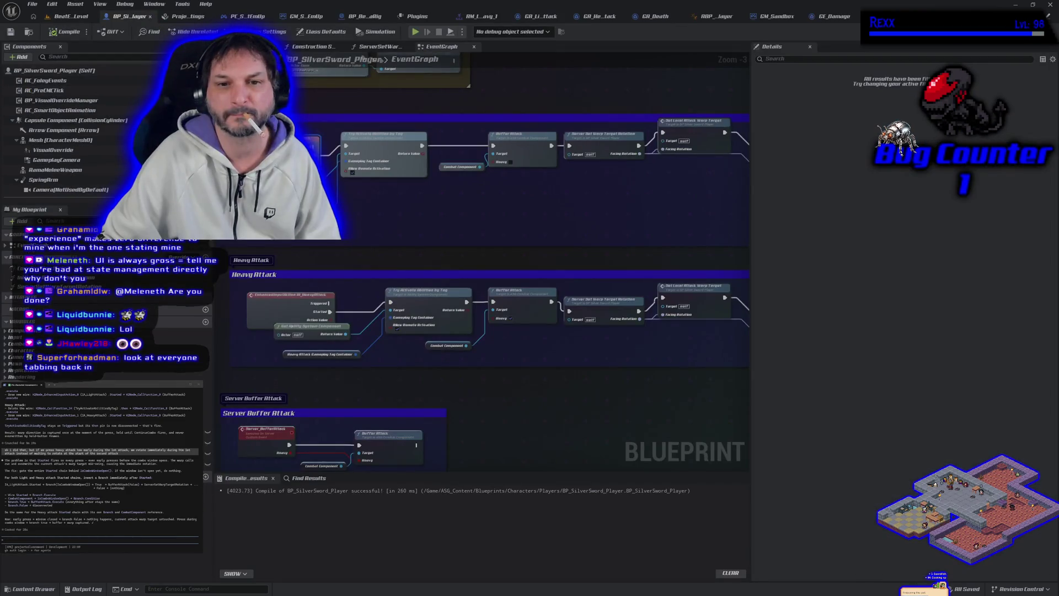
Shift the Light Attack nodes right and widen their comment box, leaving space before Try Activate Abilities by Tag.
scroll(286, 256, down, 2)
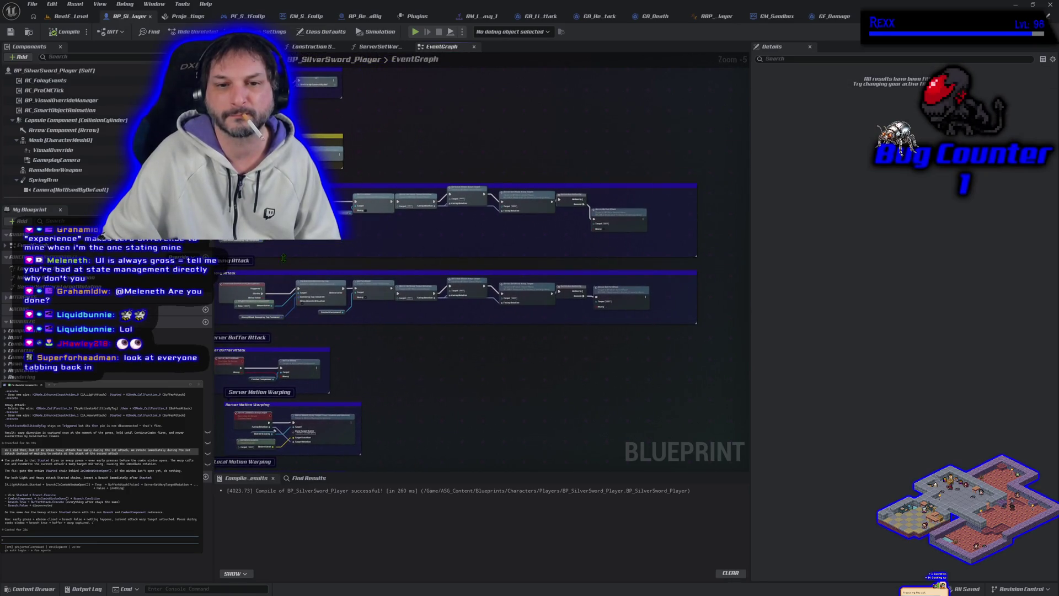
mouse_move(296, 246)
mouse_down()
mouse_move(442, 216)
mouse_move(609, 201)
mouse_up()
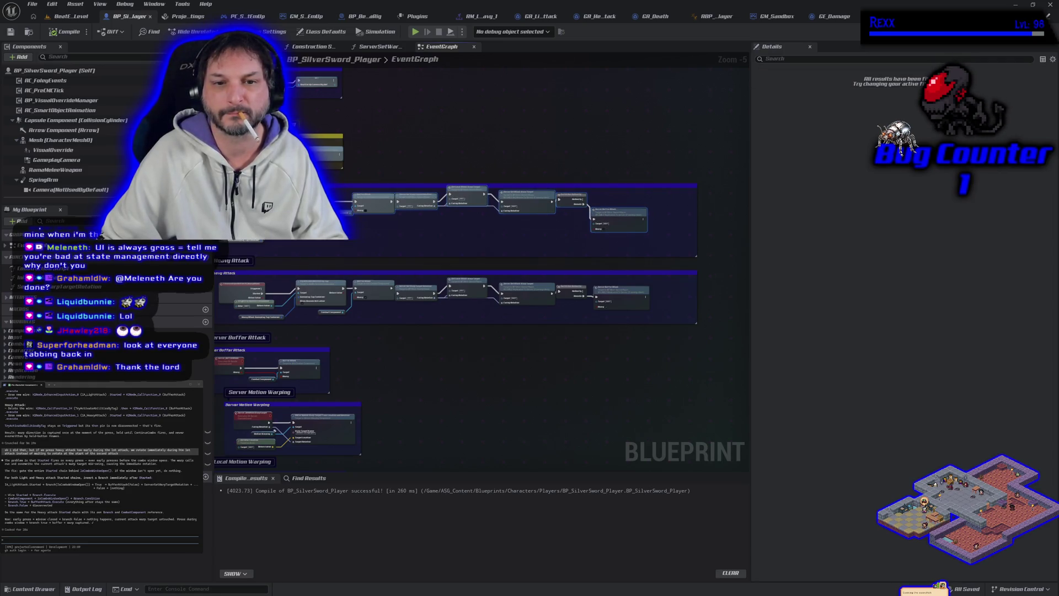
drag(298, 205, 356, 211)
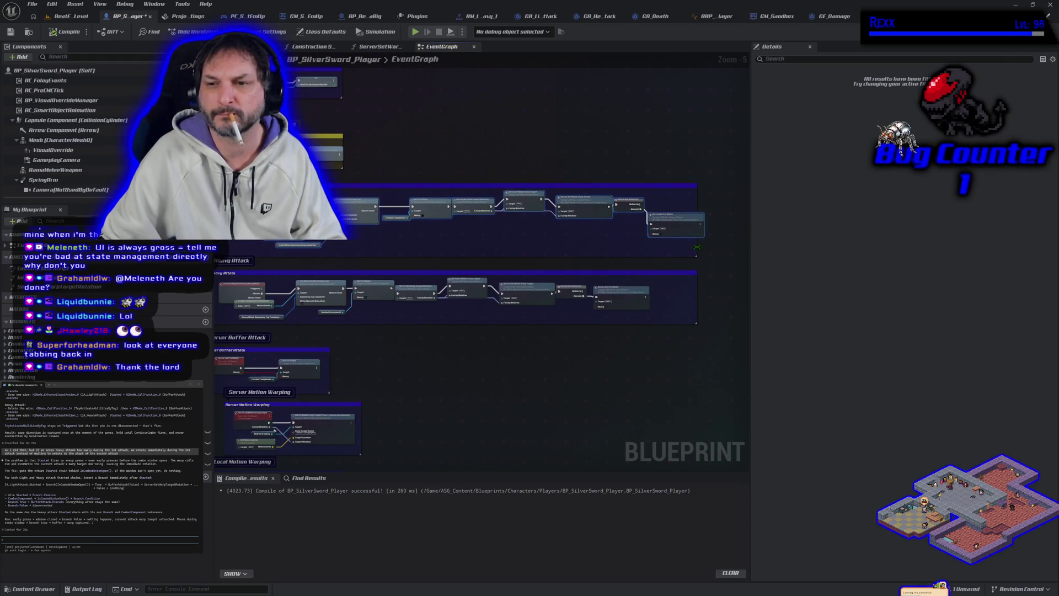
drag(697, 246, 741, 246)
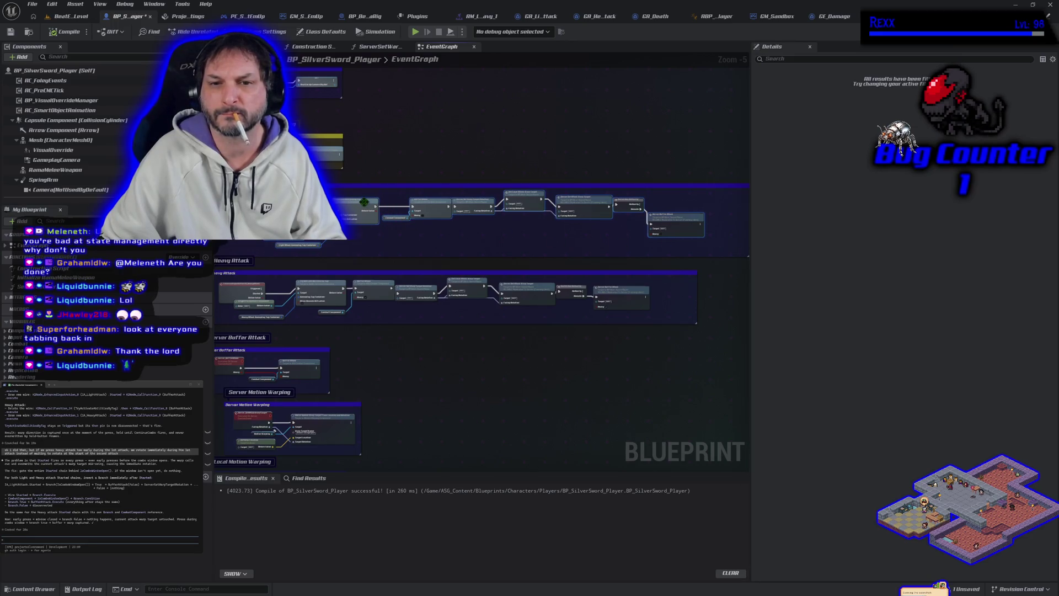
drag(364, 202, 402, 205)
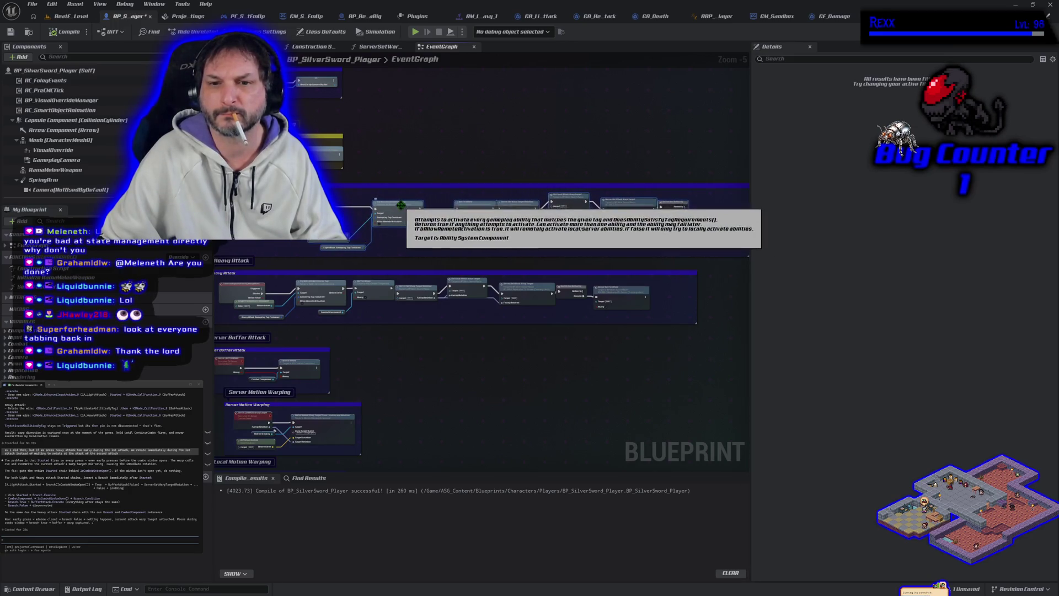
scroll(281, 241, up, 3)
drag(280, 243, 367, 278)
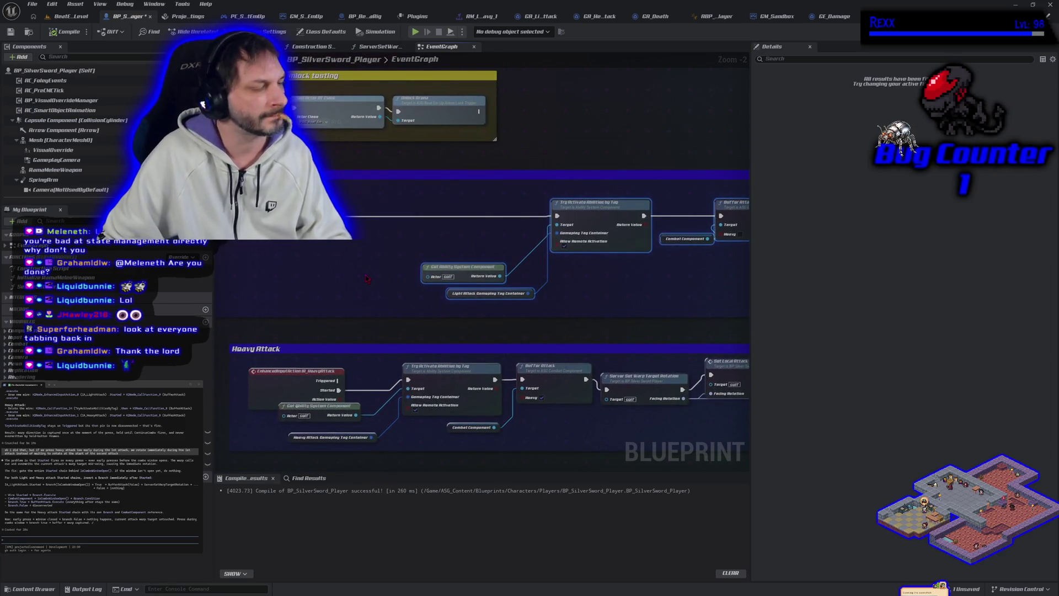
Add a Branch before Try Activate Abilities by Tag in Light Attack, wiring True to it.
click(388, 209)
drag(409, 218, 416, 217)
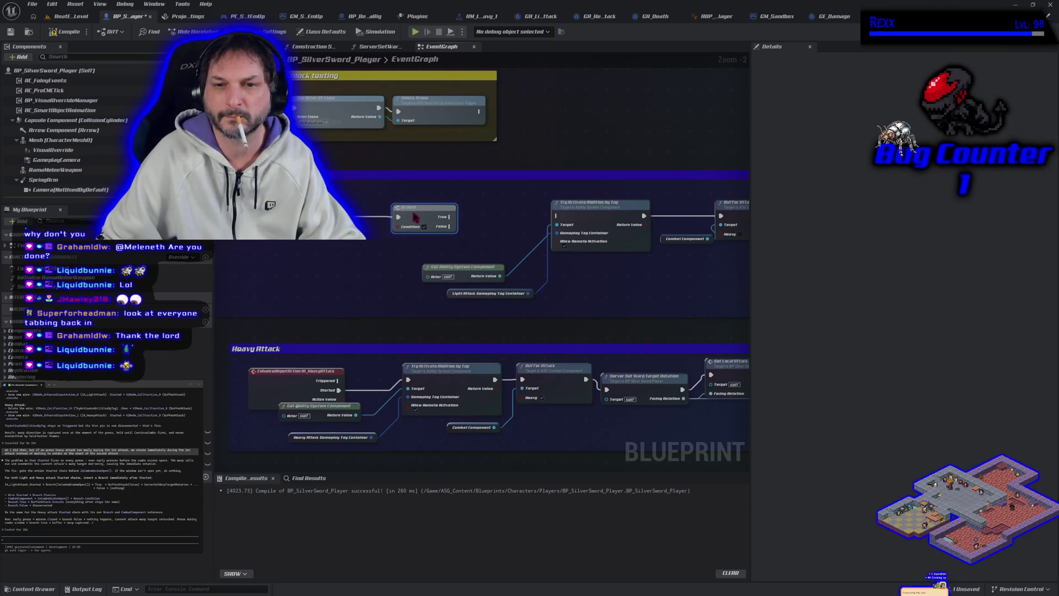
mouse_move(449, 217)
mouse_down()
mouse_move(567, 226)
mouse_move(558, 216)
mouse_up()
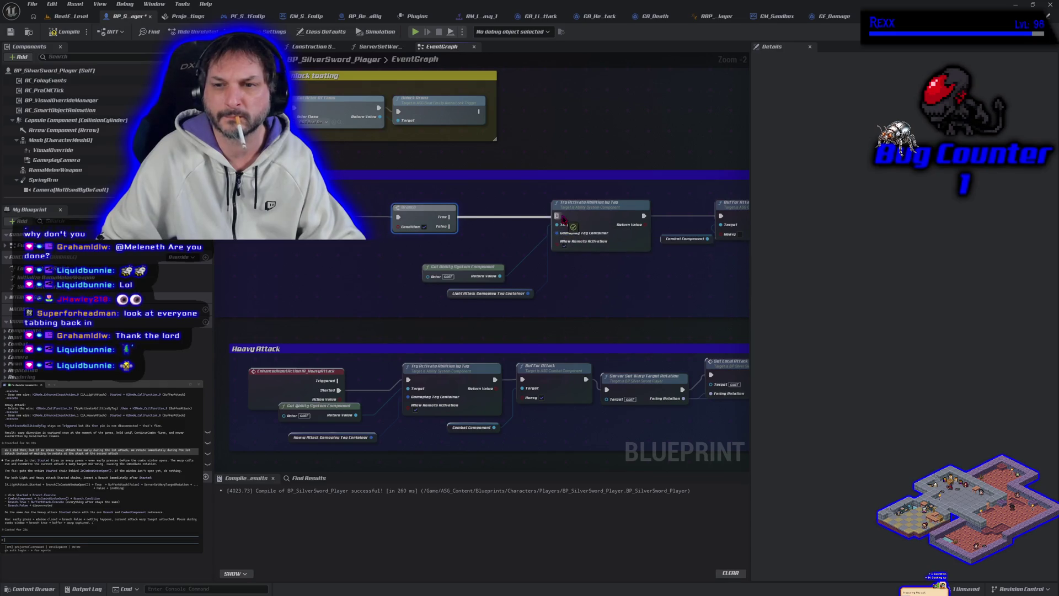
click(364, 256)
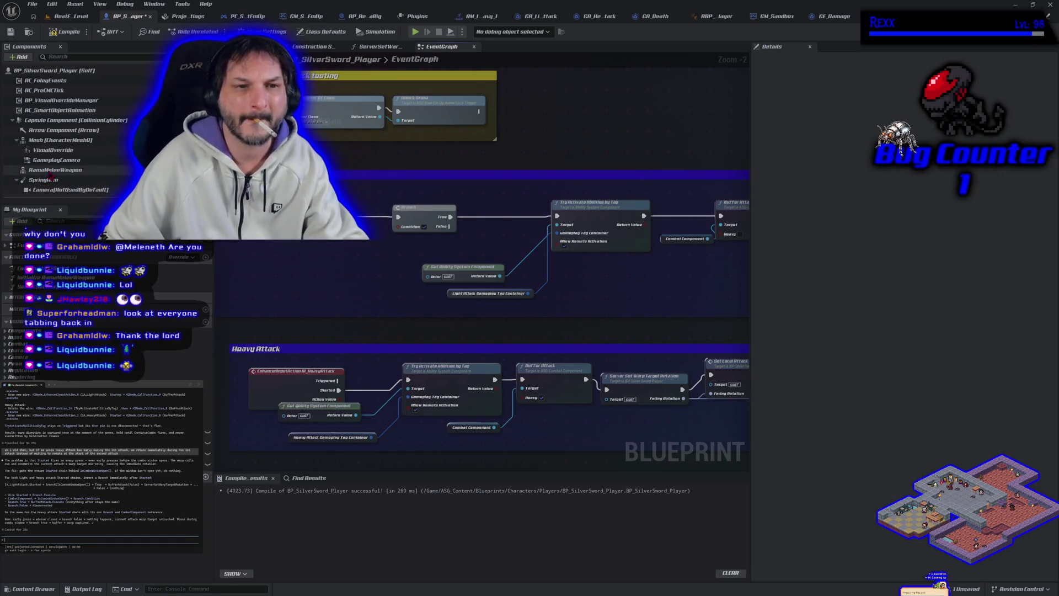
Feed Combat Component's Is Combo Window Open into the Light Attack Branch condition.
scroll(43, 181, down, 3)
mouse_move(61, 187)
mouse_down()
mouse_move(203, 257)
mouse_move(312, 244)
mouse_up()
text(get is comb)
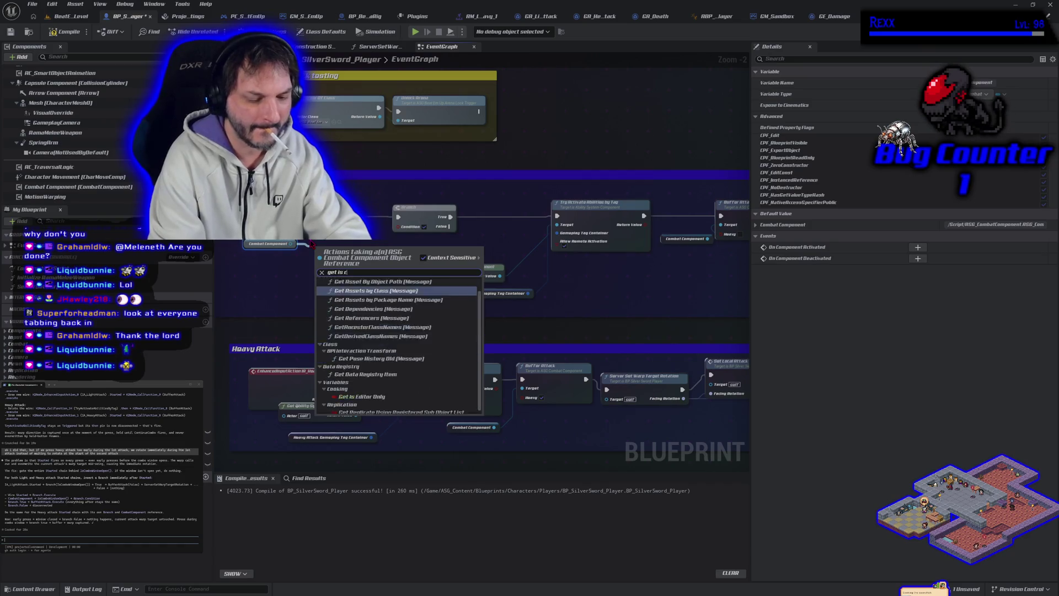
key(BackSpace)
key(BackSpace)
key(BackSpace)
text(is combo)
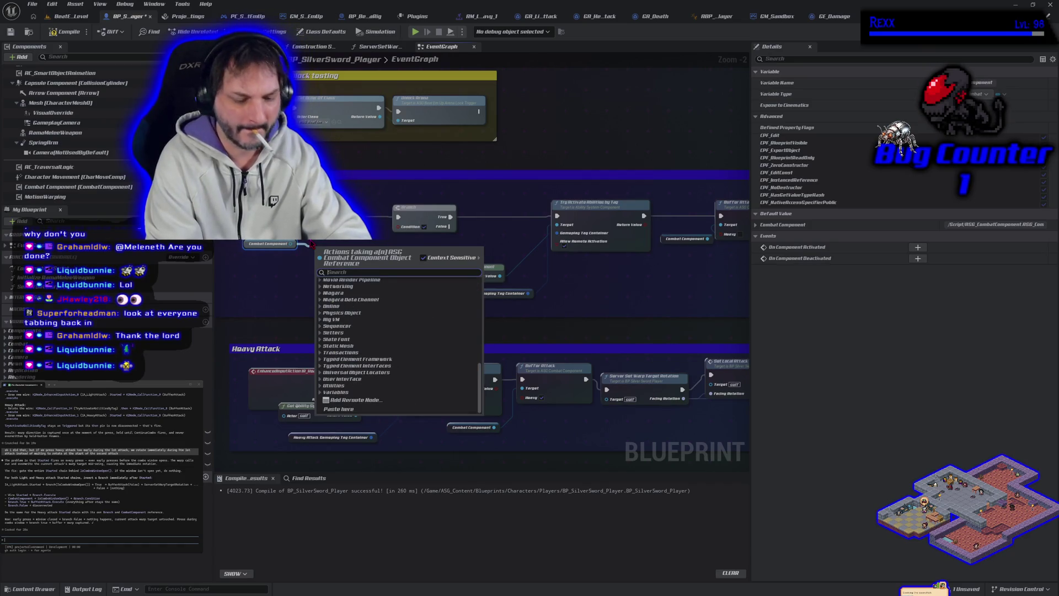
key(Return)
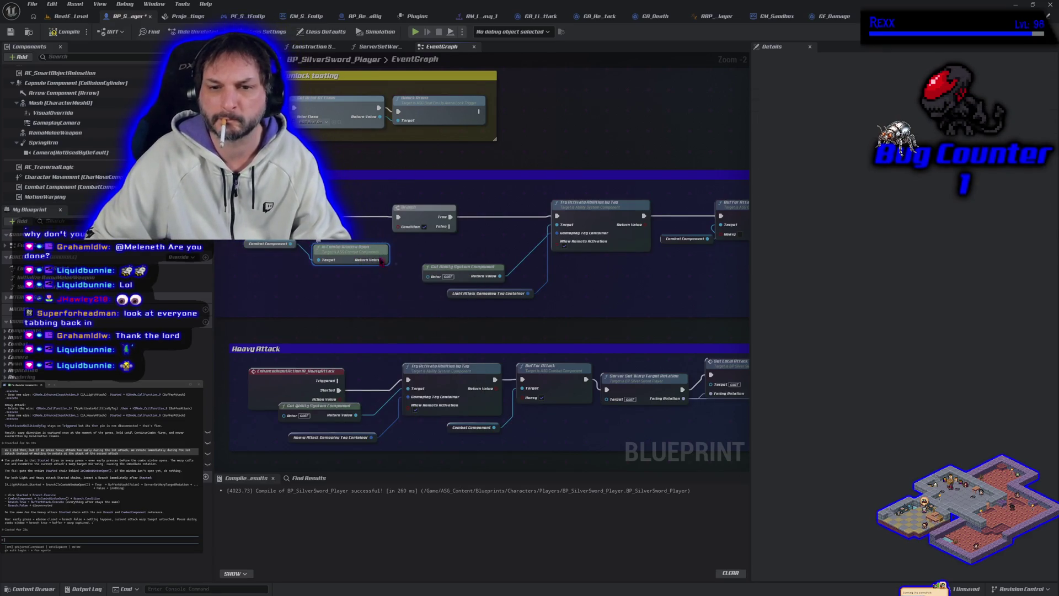
mouse_move(381, 261)
mouse_down()
mouse_move(408, 243)
mouse_move(399, 228)
mouse_up()
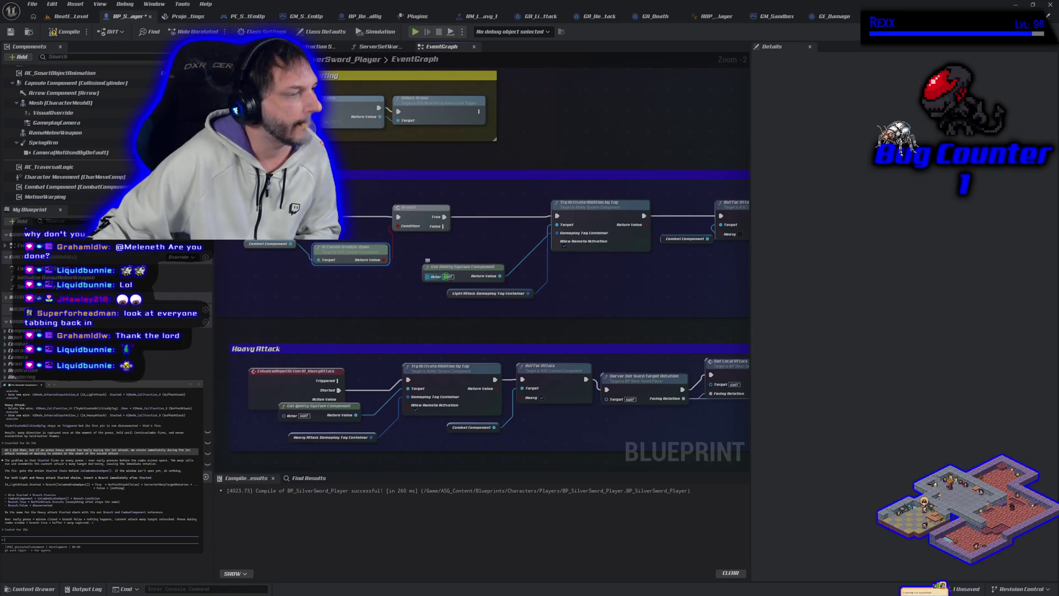
drag(472, 306, 445, 178)
Widen the second comment box and frame the attack rows in the graph.
scroll(409, 241, down, 3)
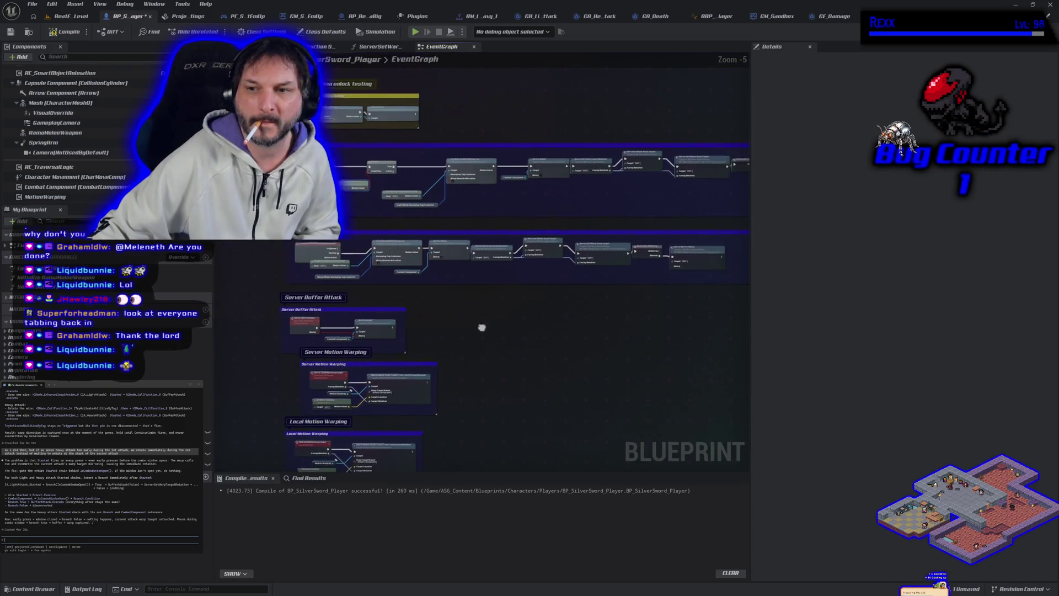
drag(688, 249, 728, 255)
drag(469, 319, 544, 319)
drag(332, 273, 303, 281)
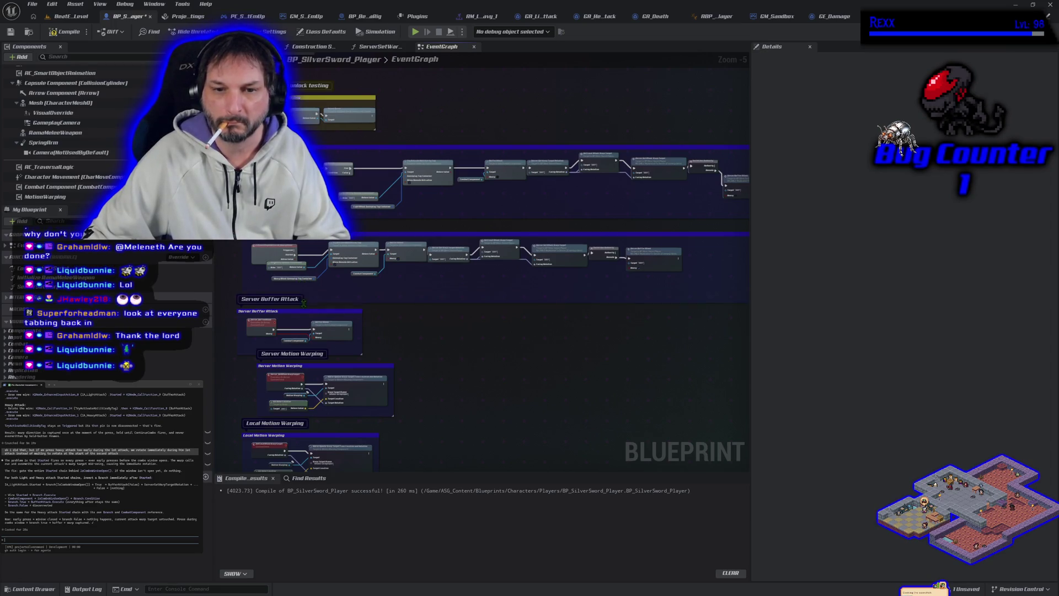
mouse_move(305, 284)
mouse_down()
mouse_move(444, 264)
mouse_move(726, 259)
mouse_up()
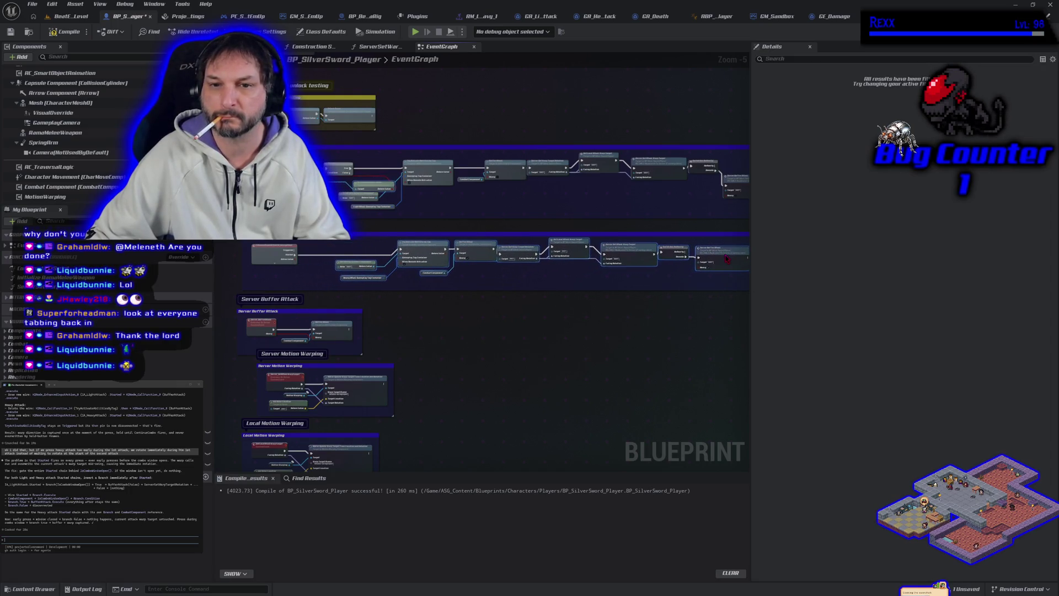
click(375, 186)
Move the Combat Component and Is Combo Window Open nodes into the Heavy Attack row.
key(Delete)
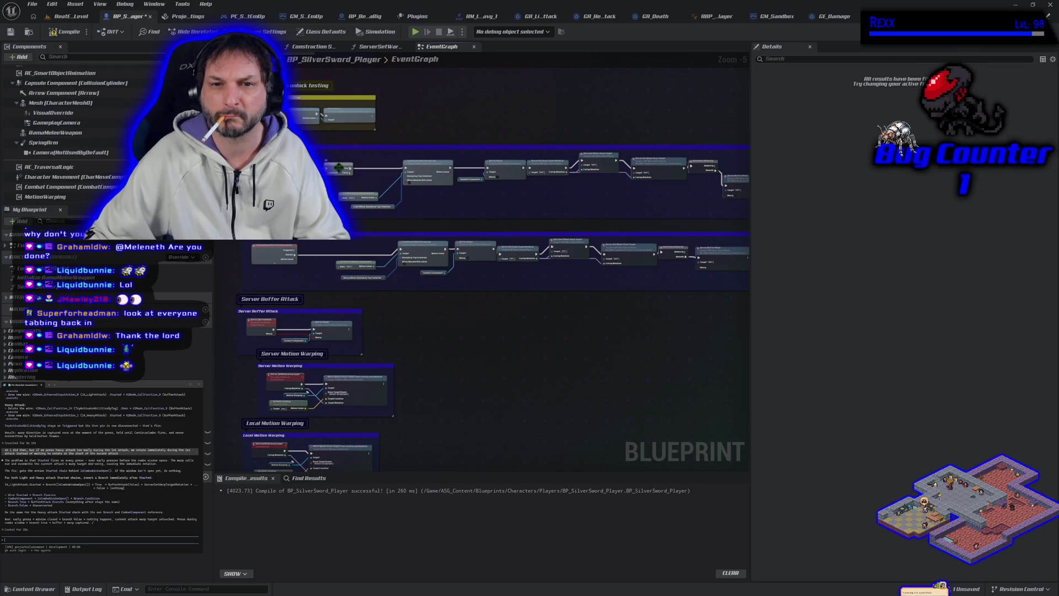
key(ctrl+v)
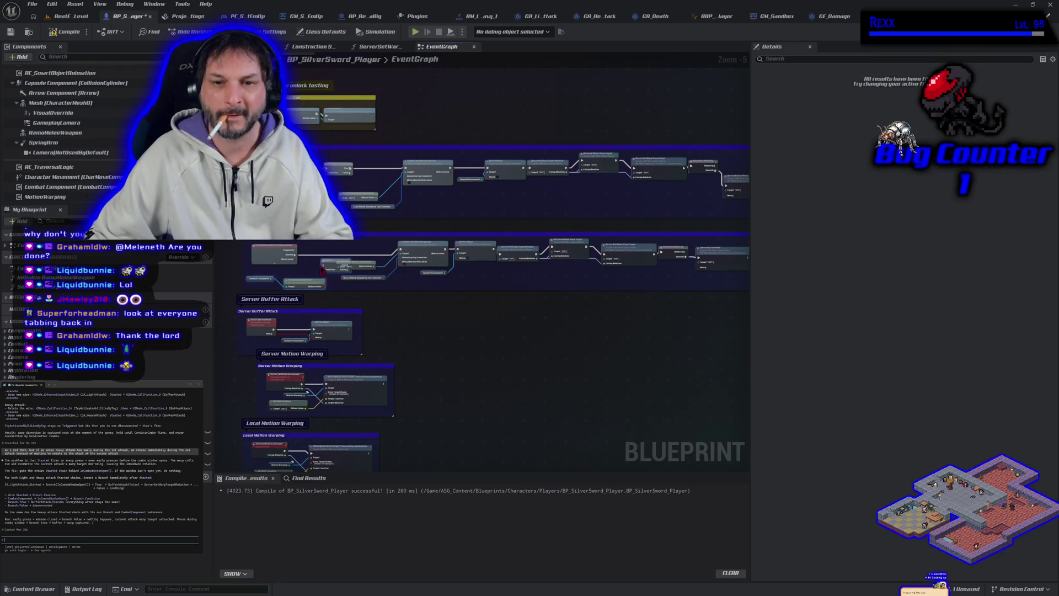
drag(323, 270, 327, 262)
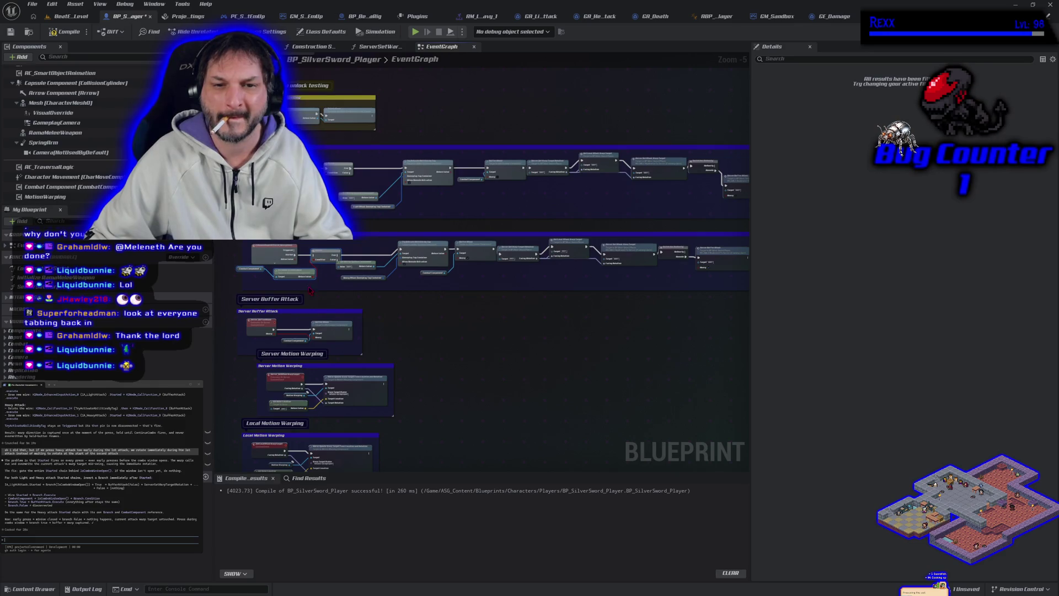
click(259, 287)
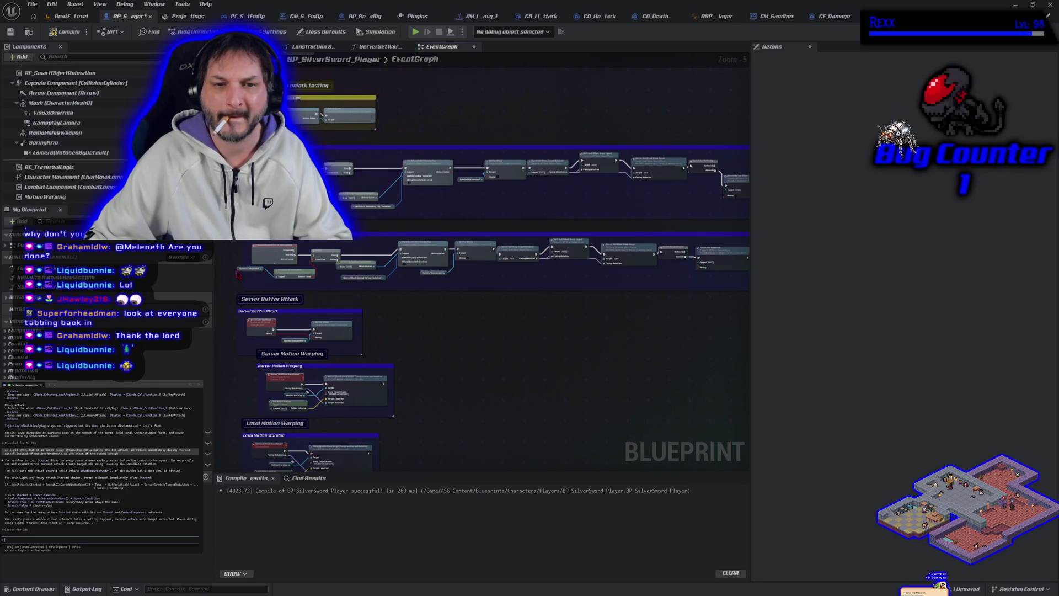
click(251, 269)
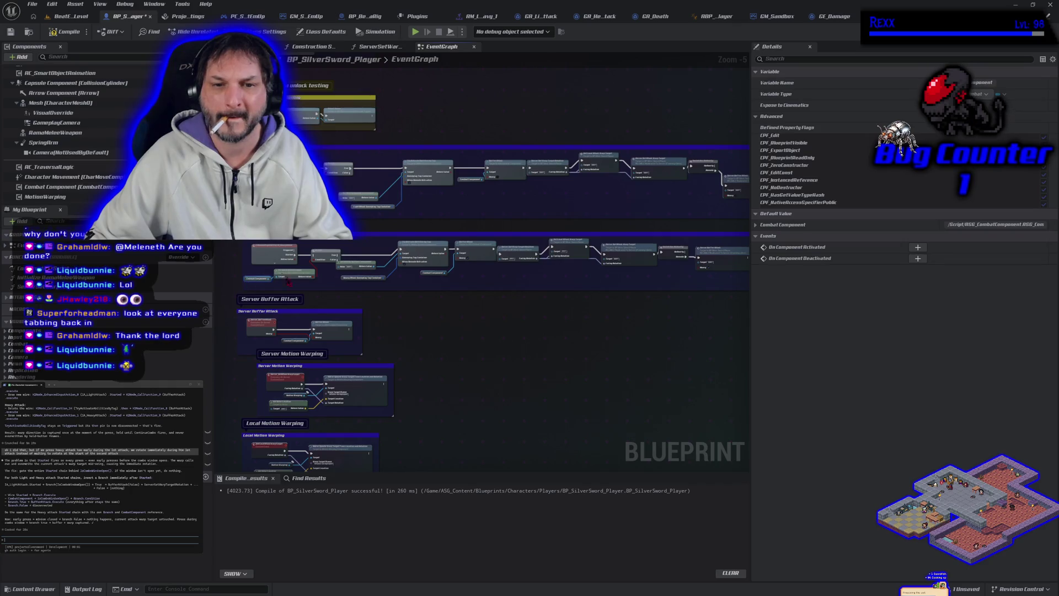
Wire Is Combo Window Open into the Heavy Attack Branch condition, align it, and compile.
scroll(298, 265, up, 5)
mouse_move(336, 296)
mouse_down()
mouse_move(349, 244)
mouse_move(586, 226)
mouse_up()
drag(377, 238, 385, 219)
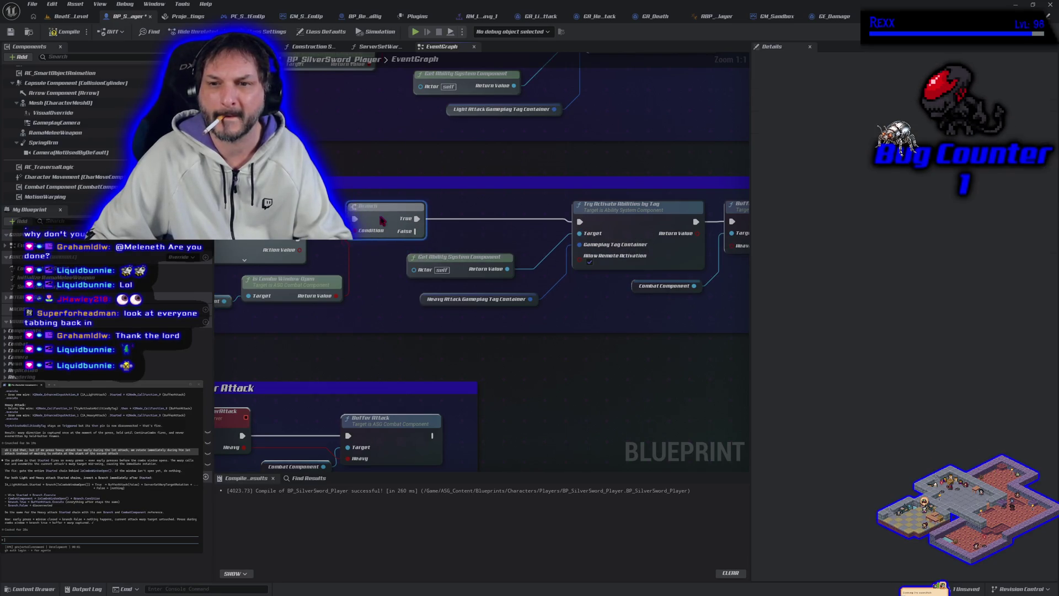
click(55, 32)
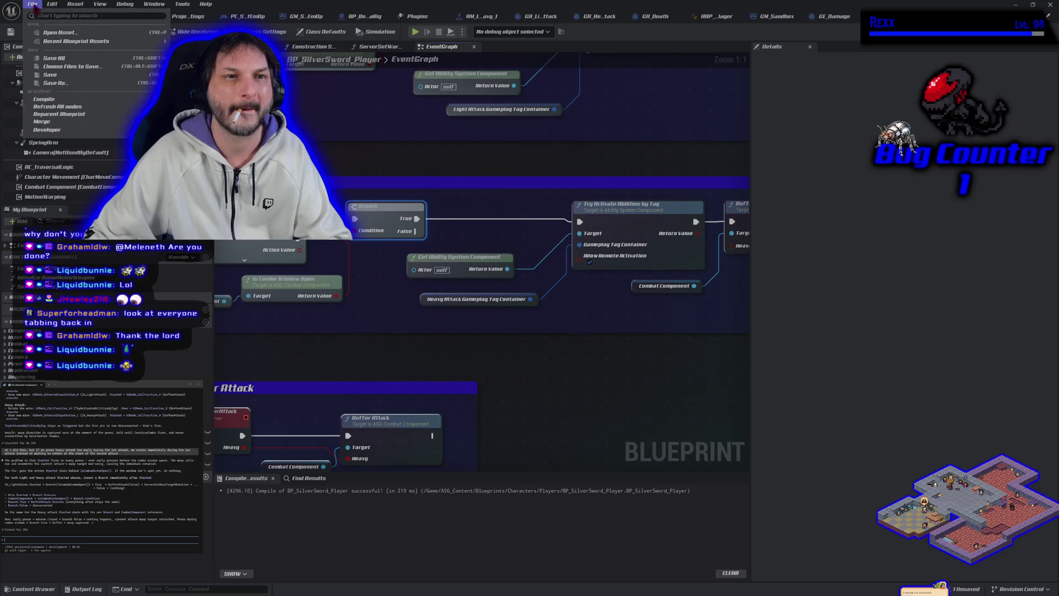
Play-test BeatEmUpLevel with a sword swing on D, then return to BP_SilverSword_Player.
click(58, 17)
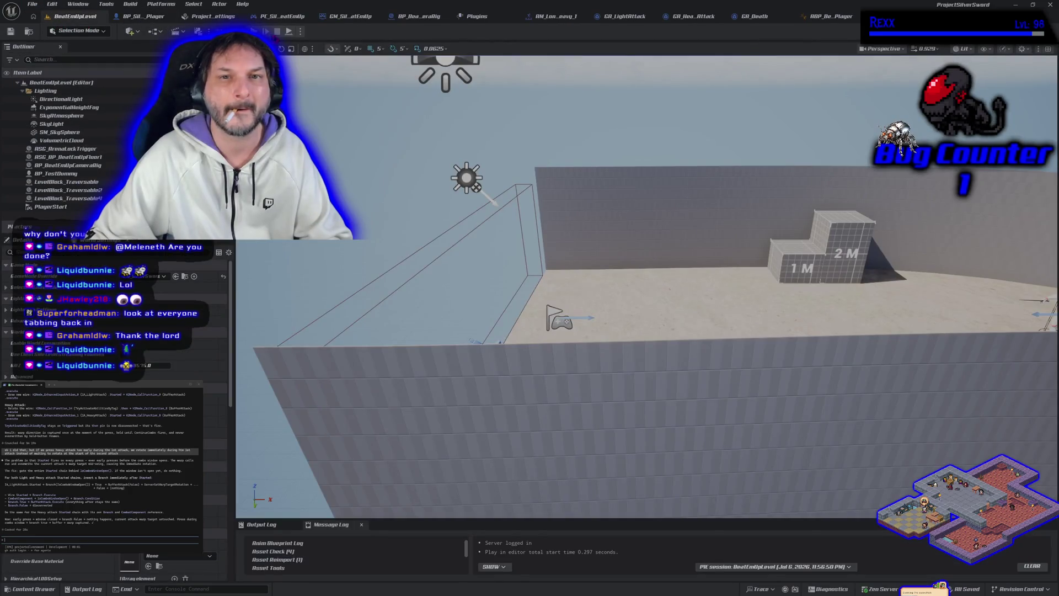
key(alt+p)
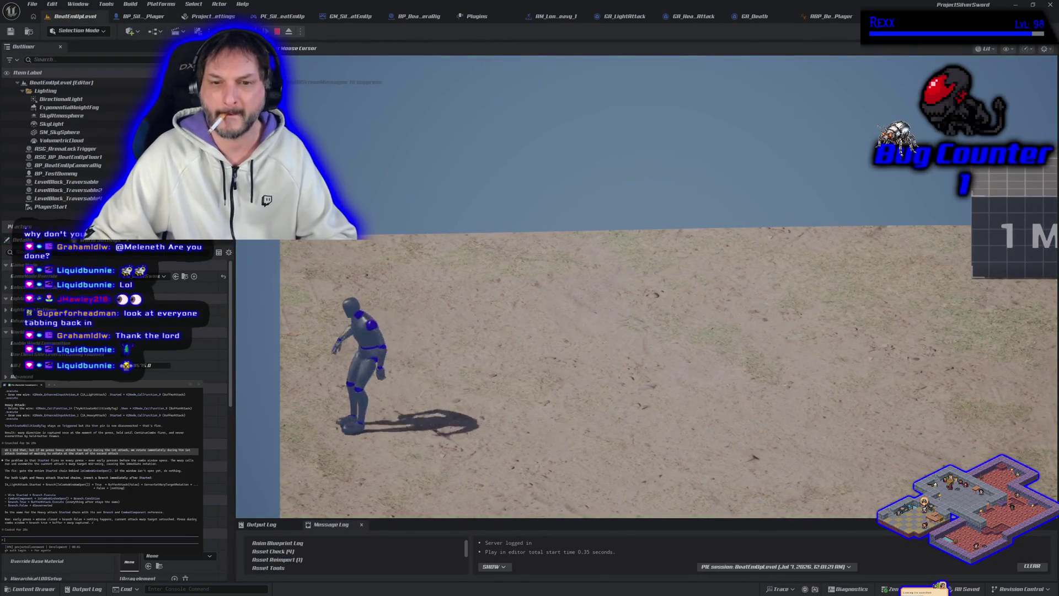
key(d)
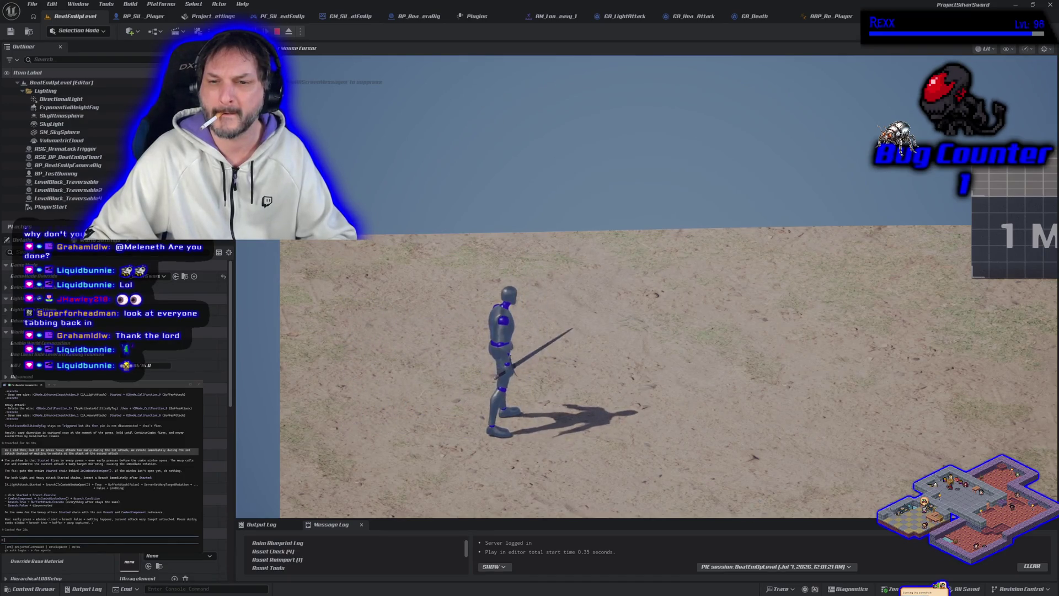
key(Escape)
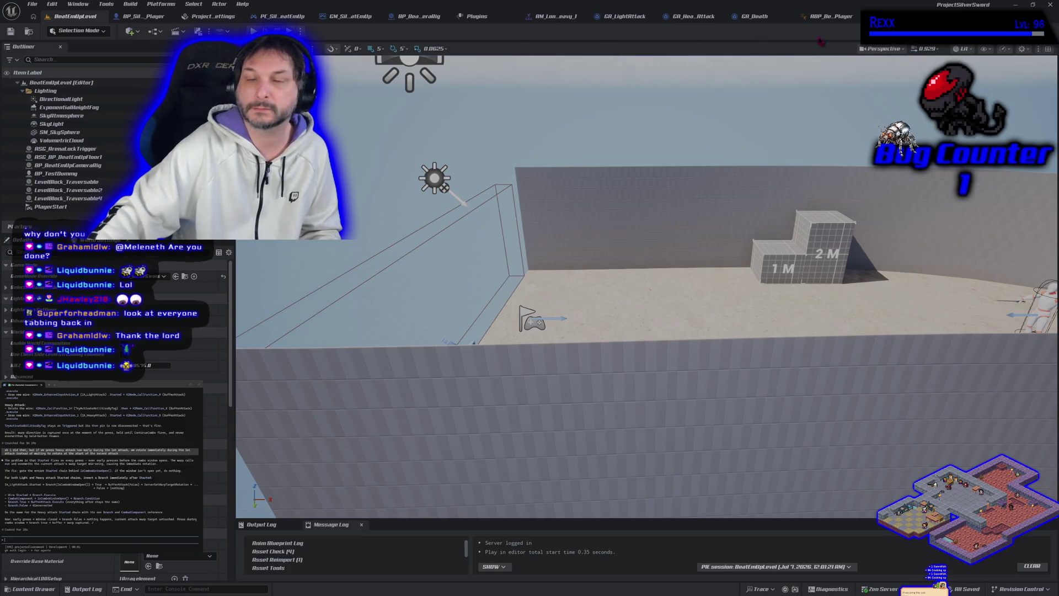
click(138, 16)
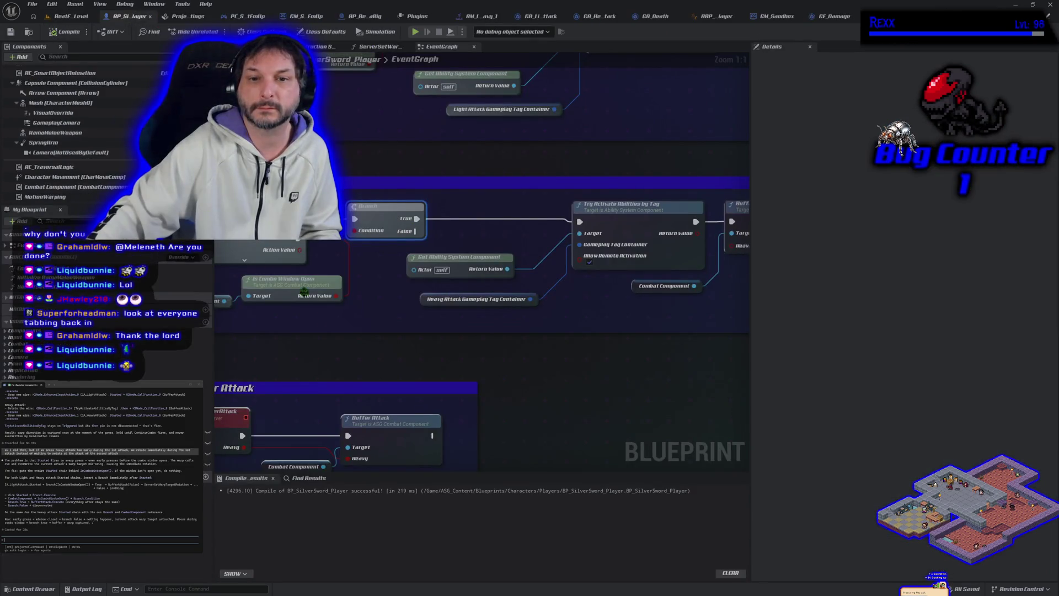
drag(323, 320, 386, 314)
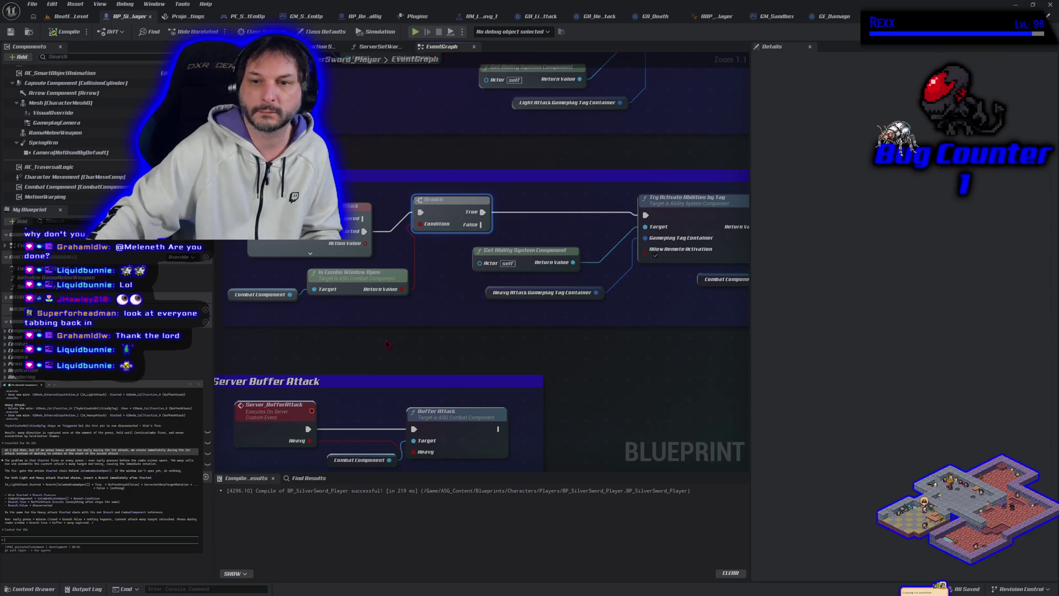
mouse_move(388, 345)
mouse_down()
mouse_move(397, 345)
mouse_move(306, 346)
mouse_up()
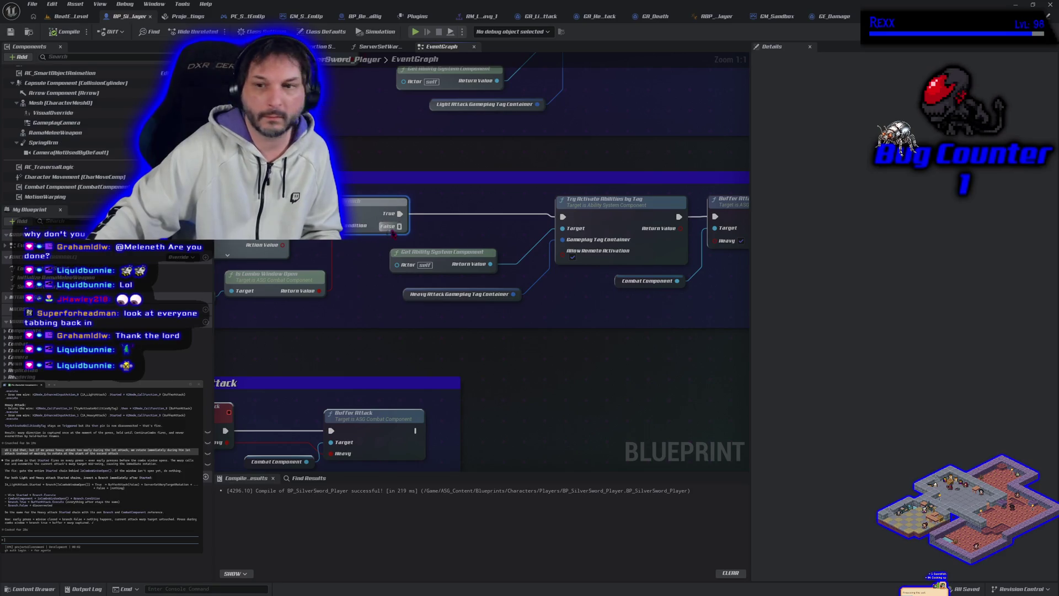
drag(387, 229, 472, 222)
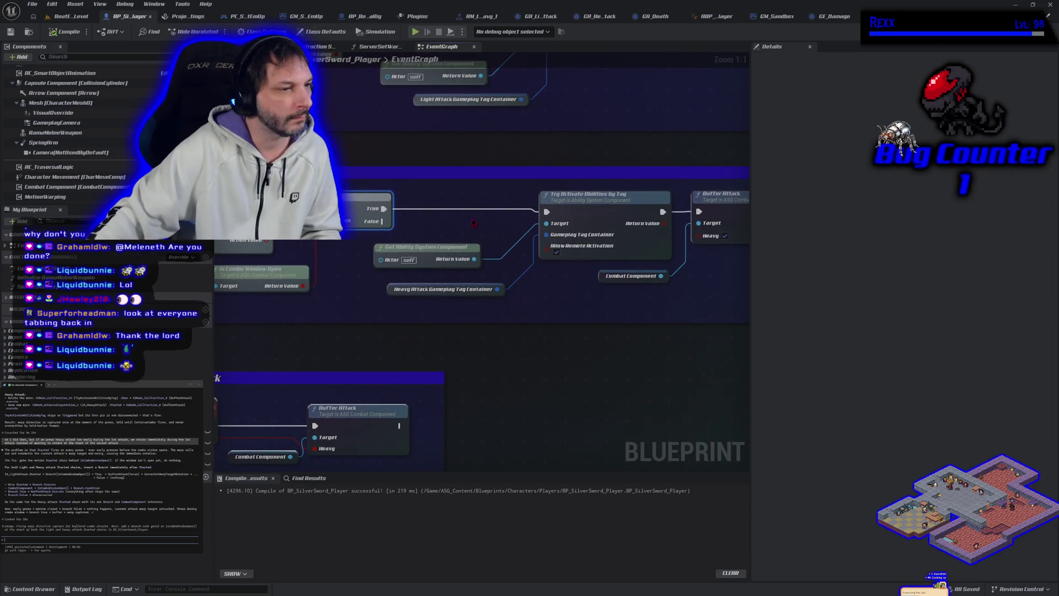
mouse_move(472, 223)
mouse_down()
mouse_move(246, 233)
mouse_move(379, 243)
mouse_up()
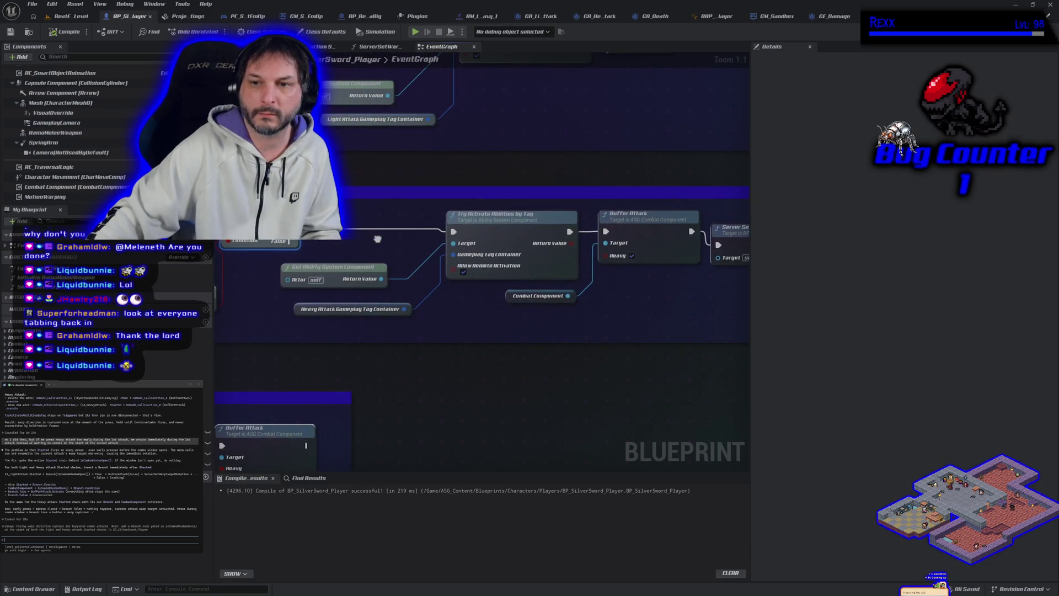
mouse_move(342, 175)
mouse_down()
mouse_move(397, 255)
mouse_move(306, 346)
mouse_up()
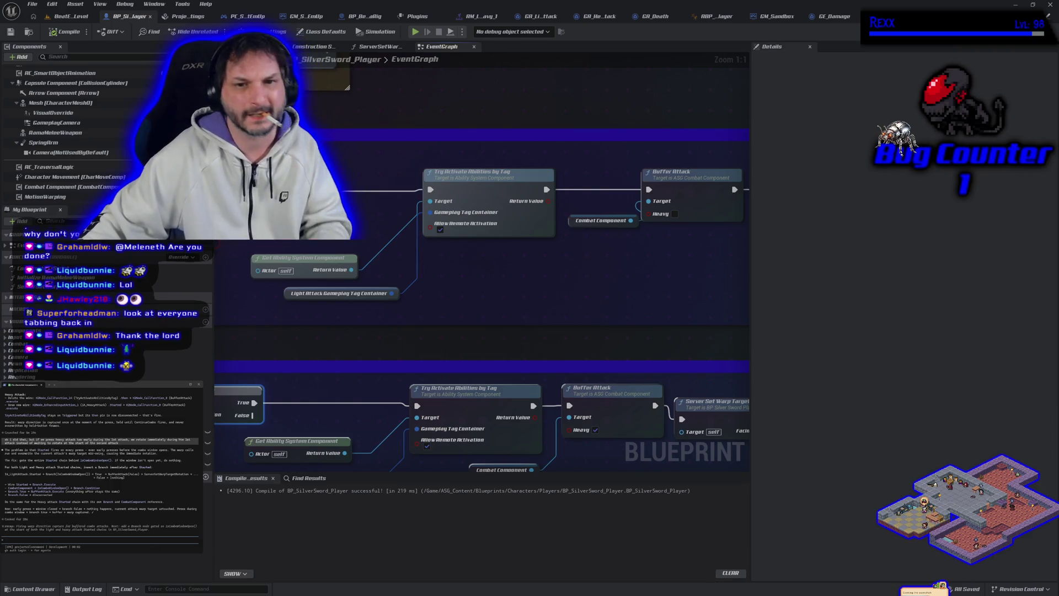
scroll(317, 303, down, 7)
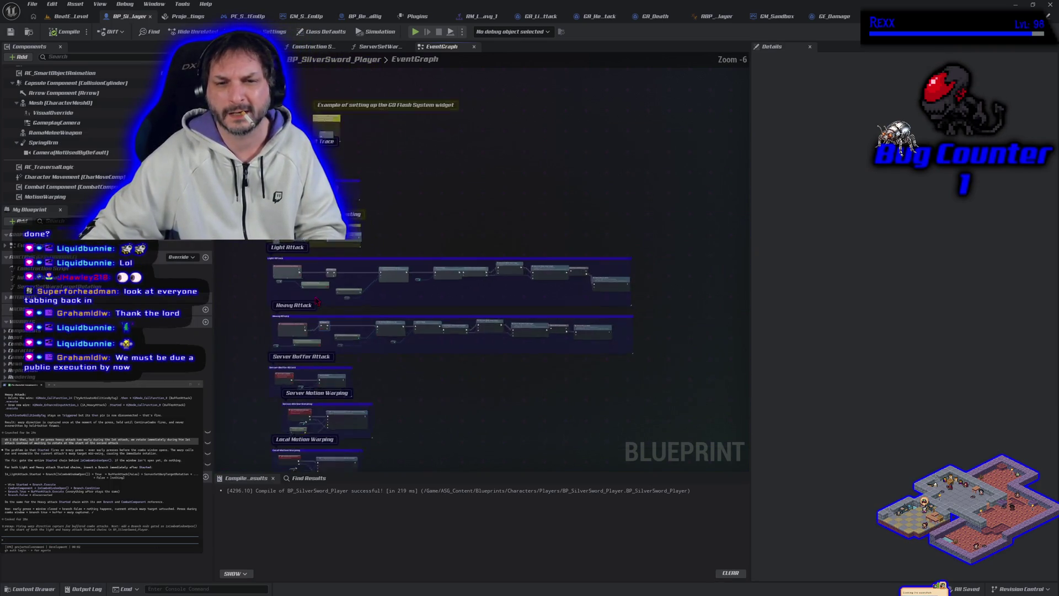
scroll(317, 302, up, 2)
mouse_move(236, 228)
mouse_down()
mouse_move(386, 309)
mouse_move(425, 381)
mouse_move(662, 388)
mouse_move(544, 366)
mouse_up()
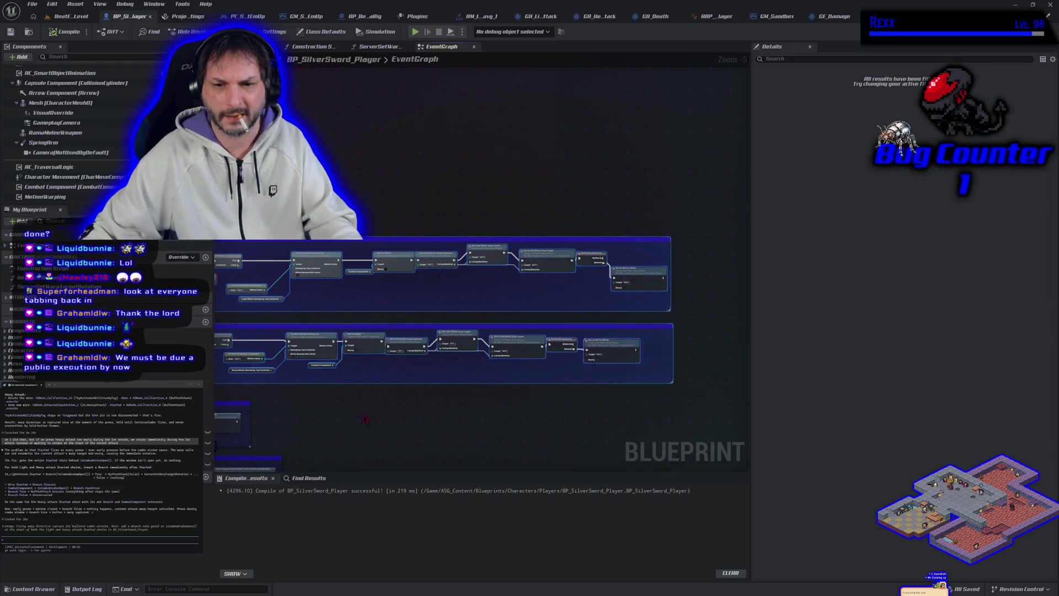
Run a quick play test of BeatEmUpLevel and stop it.
click(74, 18)
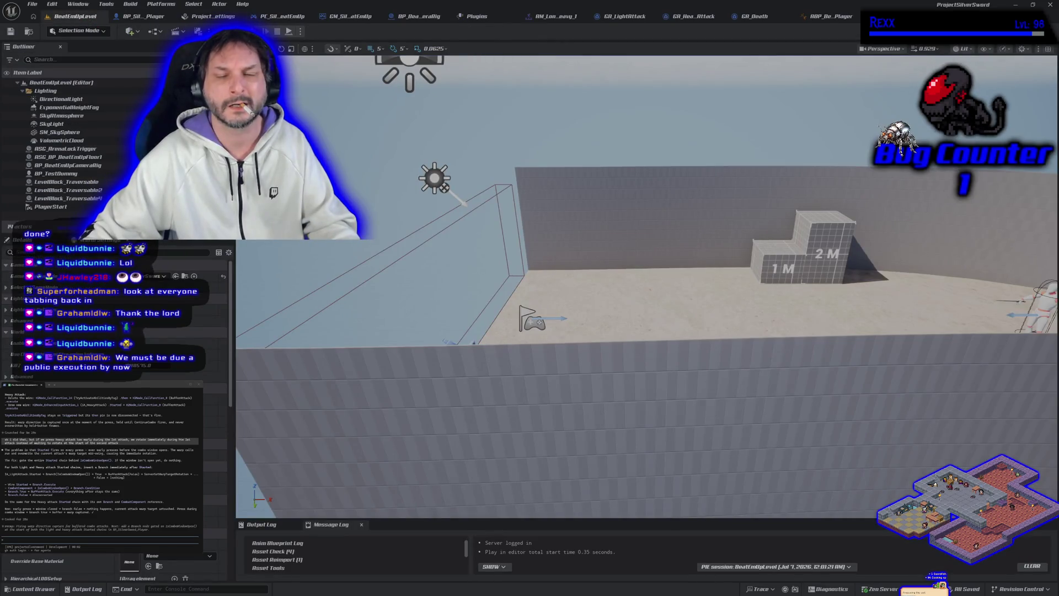
key(alt+p)
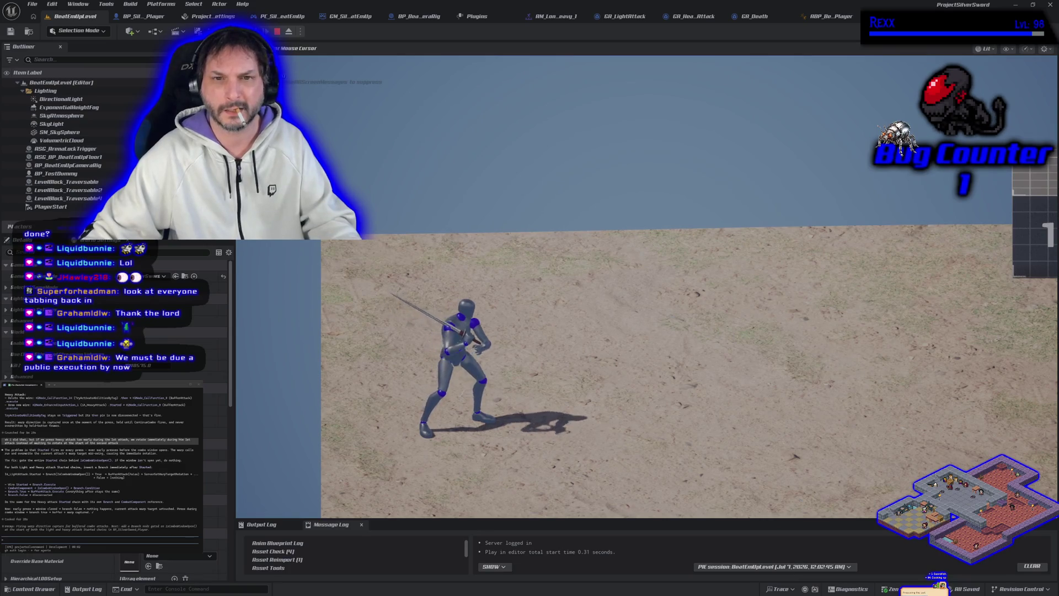
key(Escape)
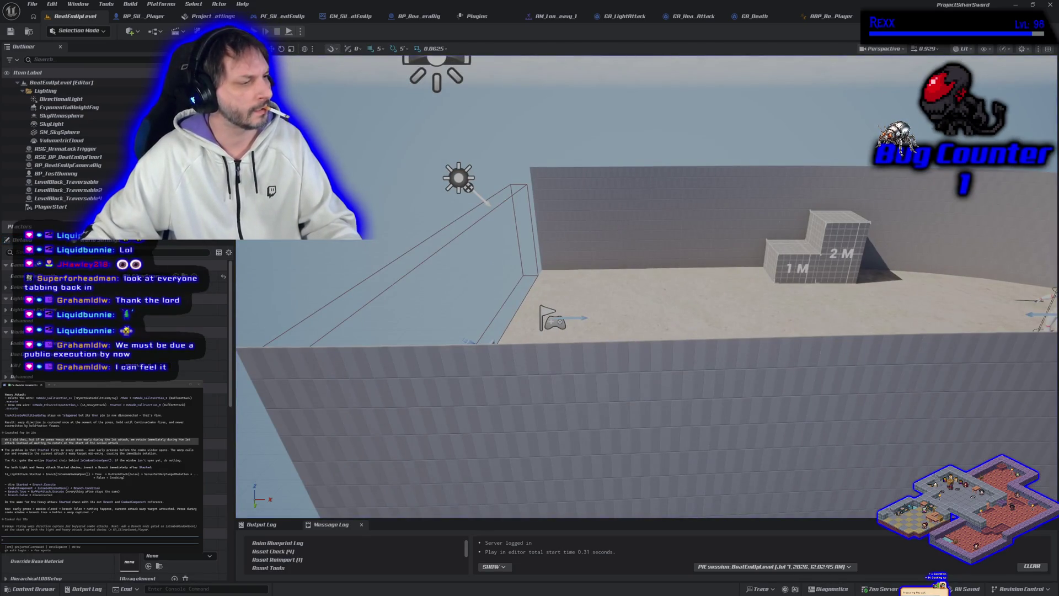
Paste the copied blueprint text into the terminal and send the report that attacking no longer works.
key(ctrl+v)
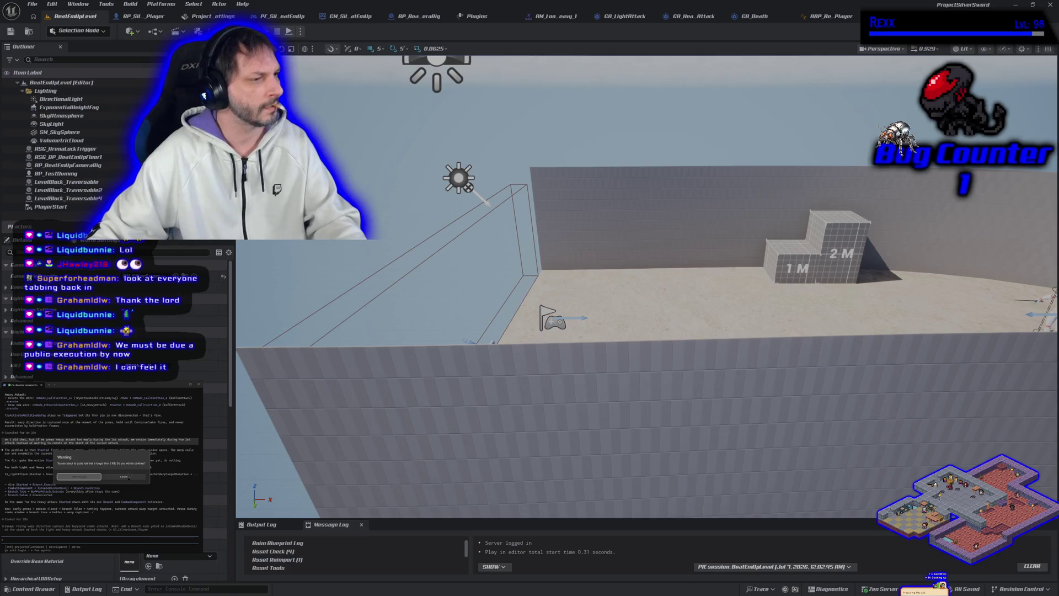
click(79, 477)
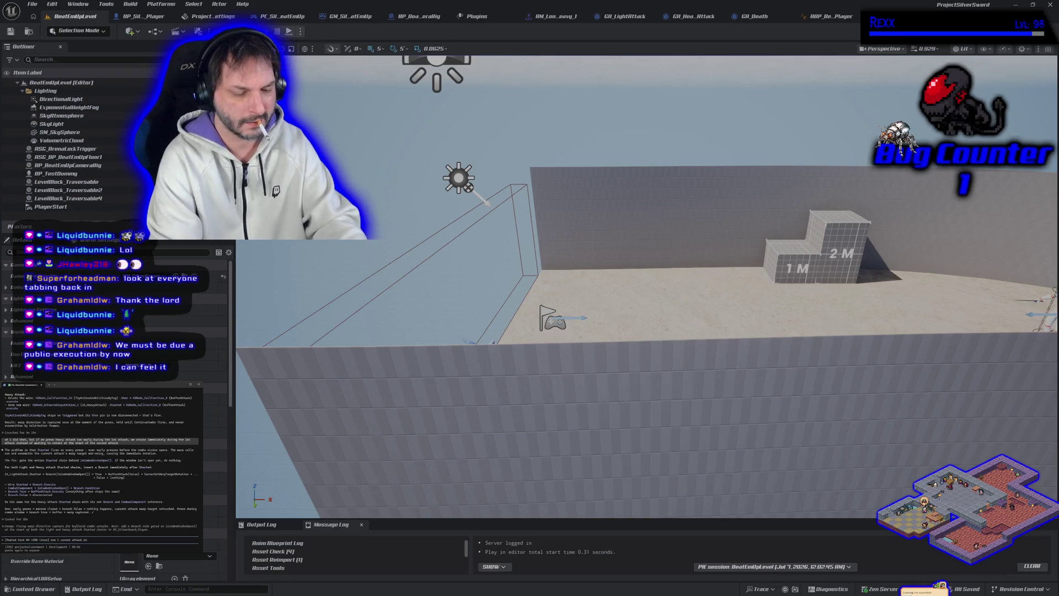
key(Return)
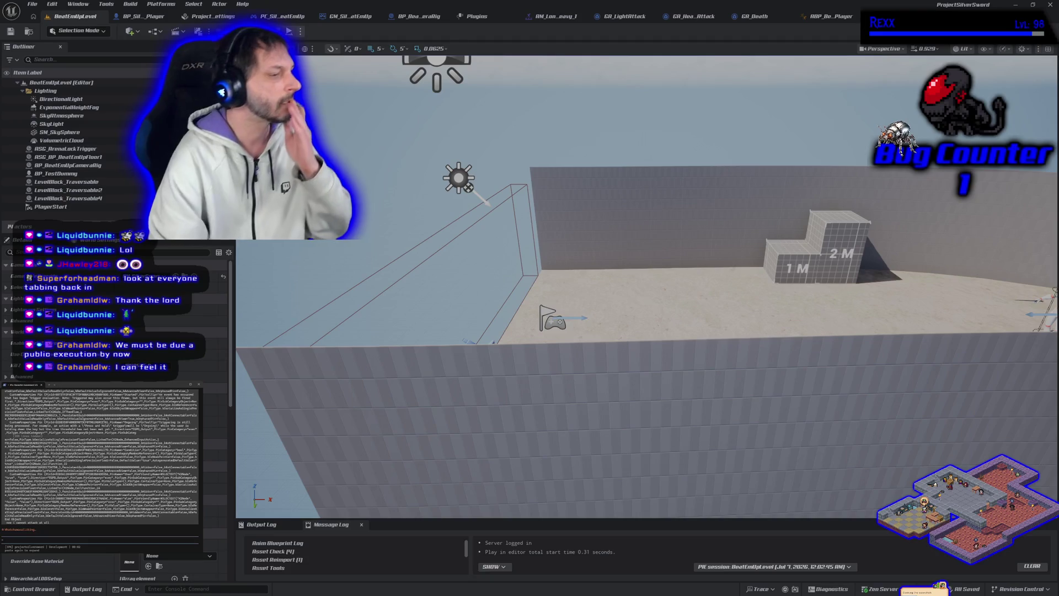
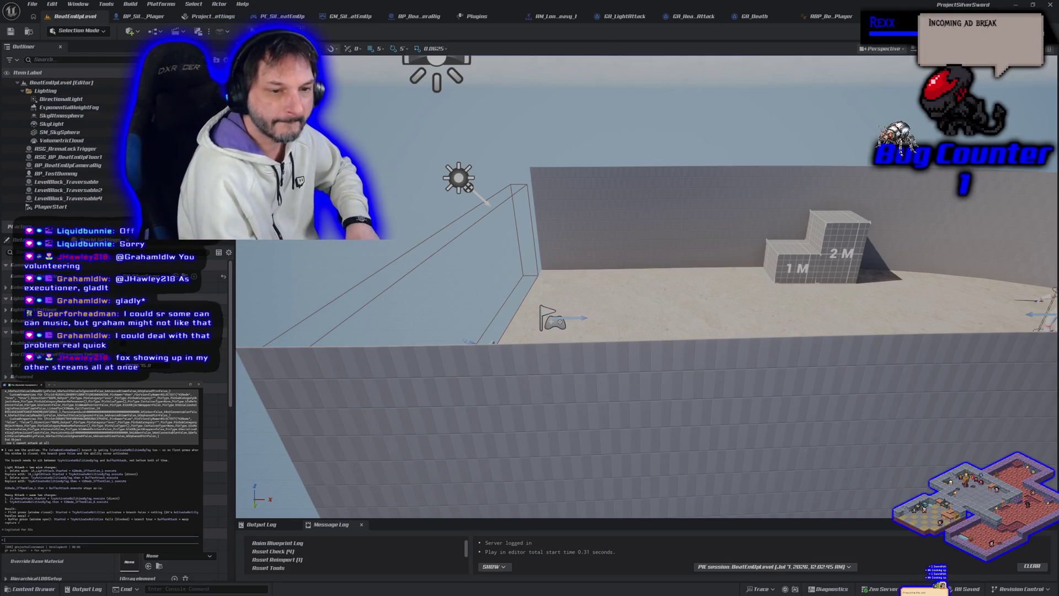
Stop the Play-in-Editor session and return to the BP_SilverSword_Player Event Graph.
key(Escape)
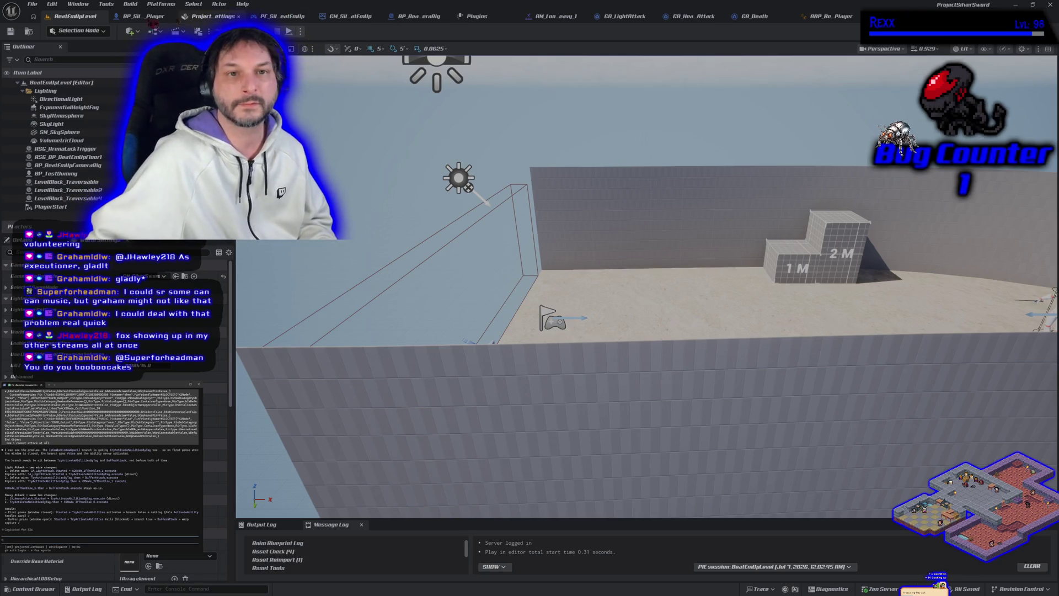
click(140, 16)
Break Try Activate Abilities by Tag's exec links and rearrange the light attack nodes beside Combat Component.
scroll(389, 274, up, 2)
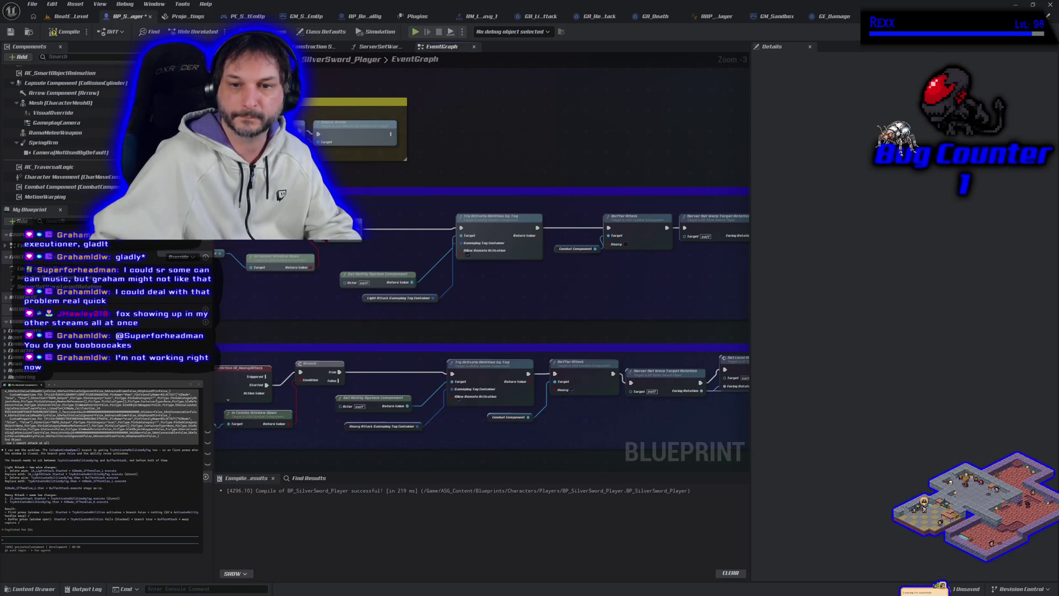
alt+click(461, 228)
alt+click(537, 228)
drag(295, 303, 378, 314)
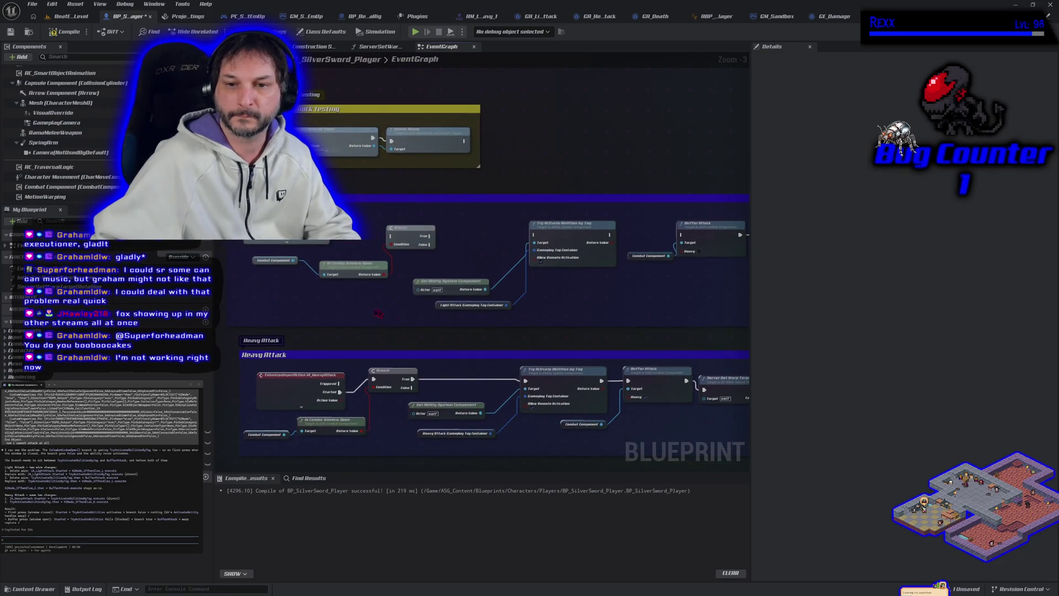
mouse_move(477, 231)
mouse_down()
mouse_move(496, 298)
mouse_move(533, 312)
mouse_up()
mouse_move(553, 238)
mouse_down()
mouse_move(446, 297)
mouse_move(317, 295)
mouse_move(276, 283)
mouse_move(417, 280)
mouse_up()
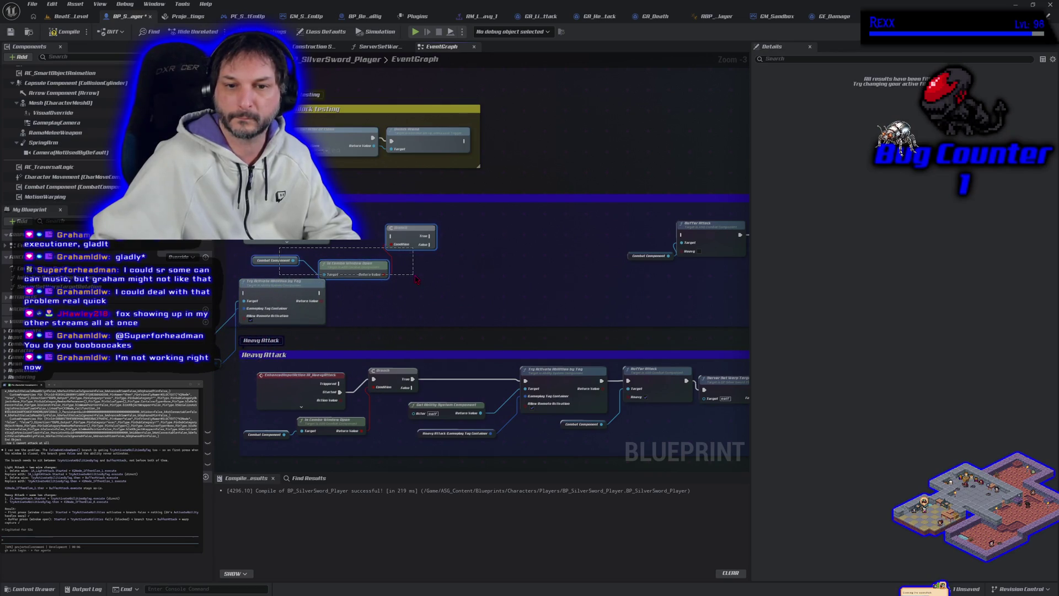
drag(416, 242, 679, 235)
mouse_move(266, 295)
mouse_down()
mouse_move(319, 268)
mouse_move(494, 237)
mouse_move(480, 220)
mouse_up()
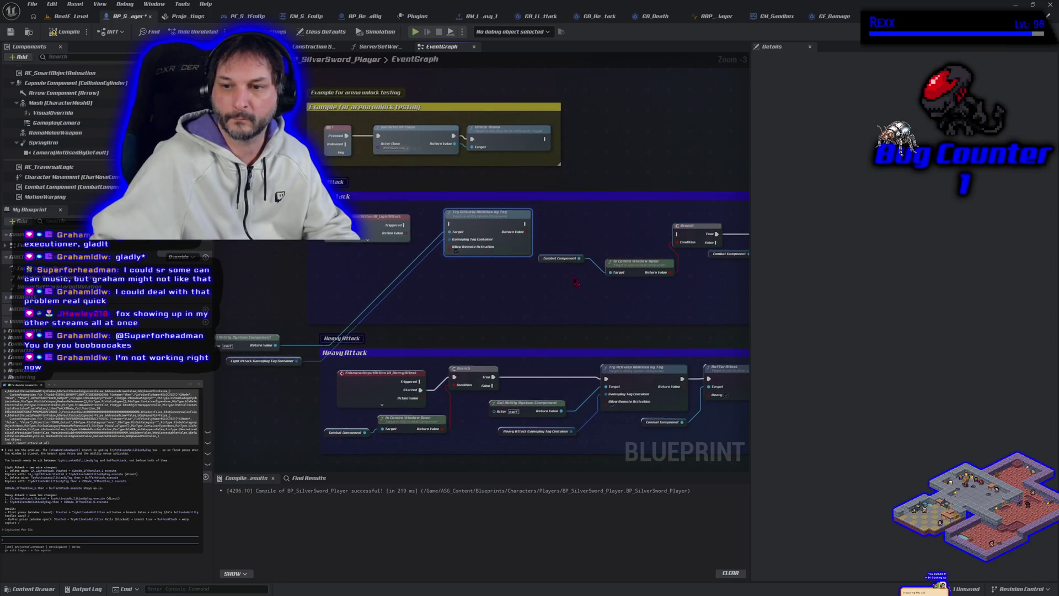
drag(544, 262, 562, 276)
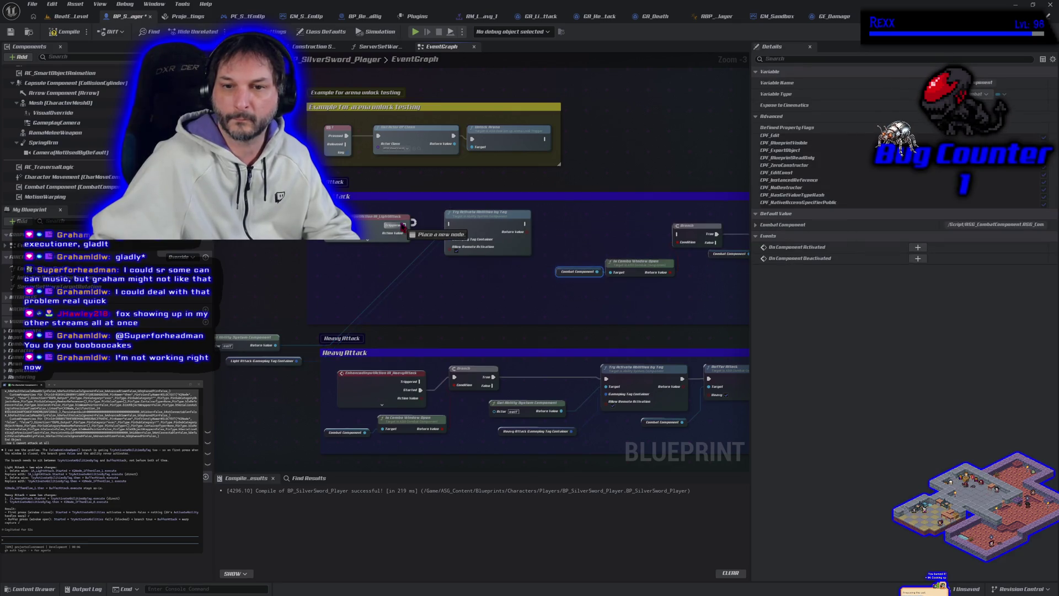
Wire Light Attack Started into Try Activate Abilities by Tag, placing the ability system and tag nodes beside it.
click(370, 236)
mouse_move(405, 233)
mouse_down()
mouse_move(458, 243)
mouse_move(450, 224)
mouse_up()
click(368, 298)
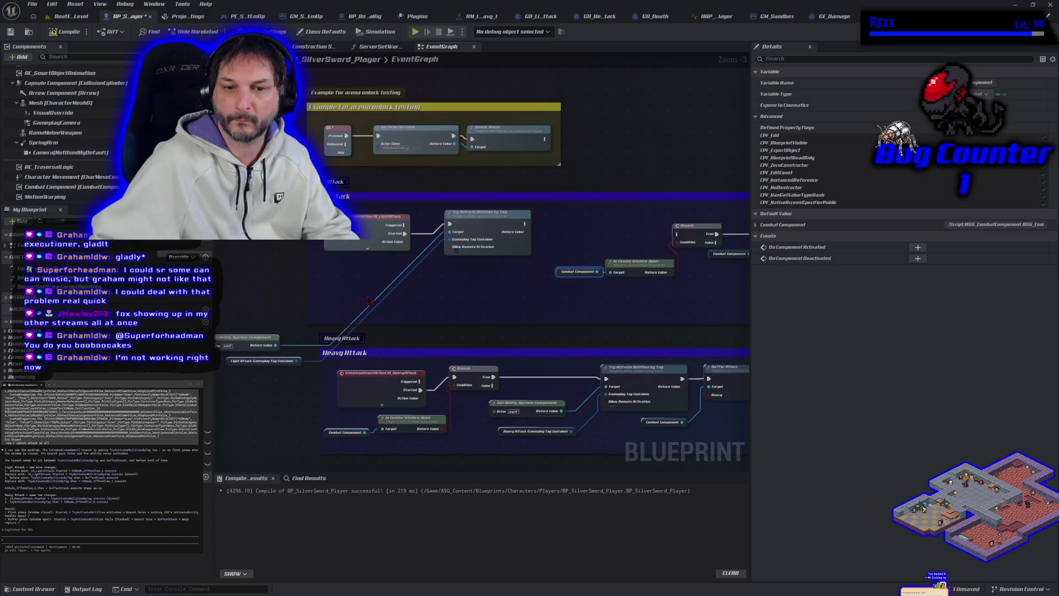
drag(243, 313, 305, 369)
drag(259, 338, 375, 266)
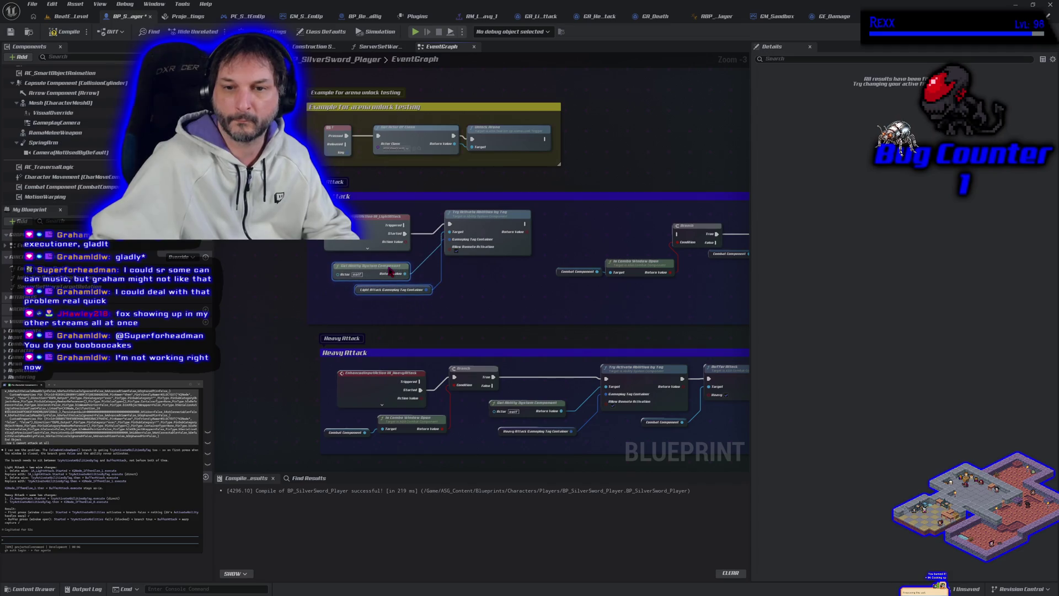
mouse_move(490, 219)
mouse_down()
mouse_move(412, 223)
mouse_move(499, 246)
mouse_move(607, 246)
mouse_move(599, 238)
mouse_up()
click(415, 237)
Remove the Heavy Attack Started-to-Branch exec wire, undoing an accidental pin break.
scroll(441, 251, down, 4)
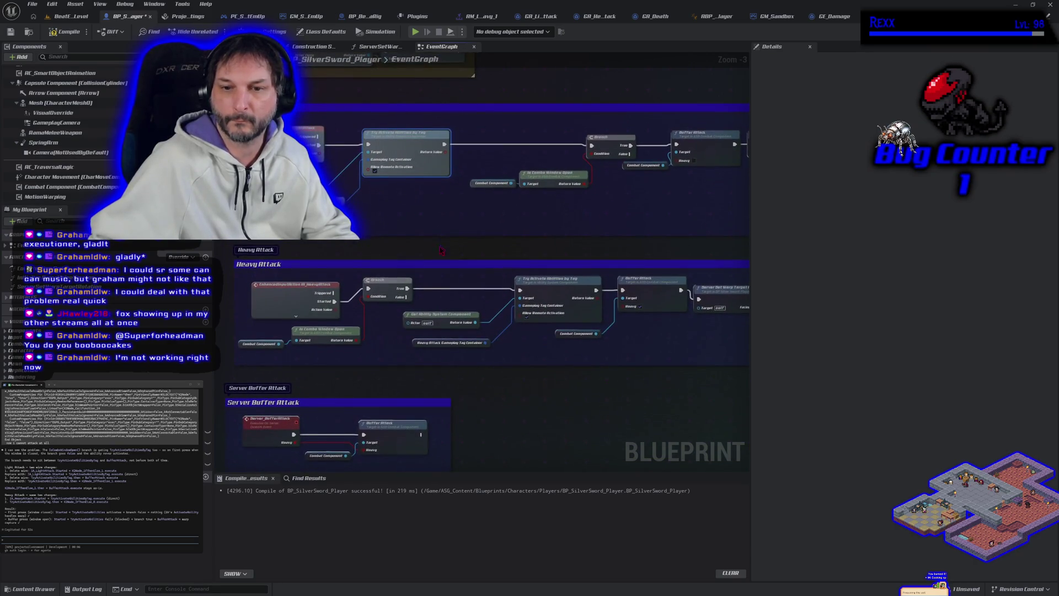
alt+click(407, 288)
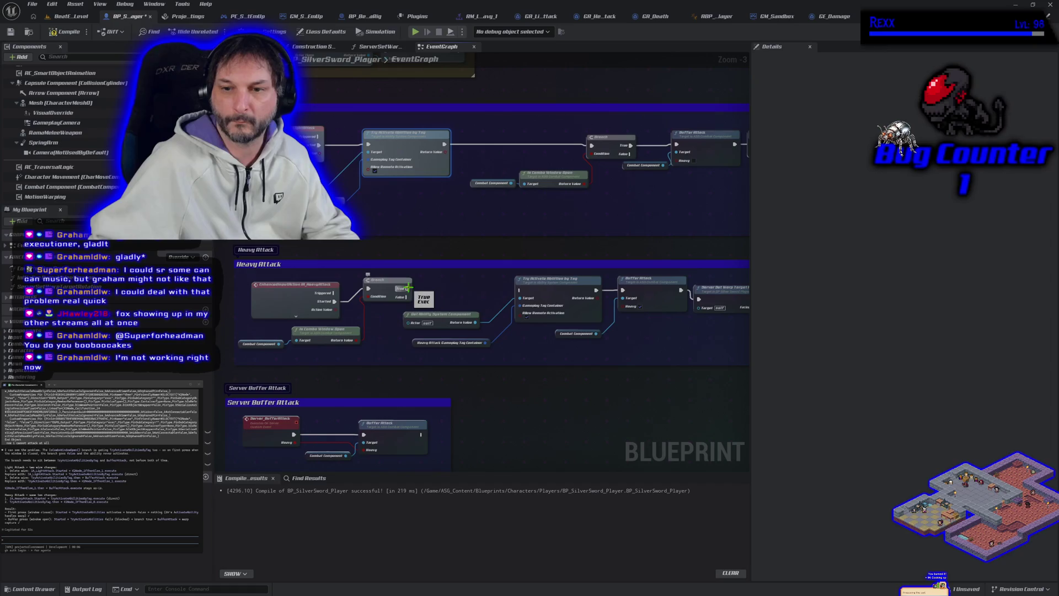
mouse_move(369, 288)
mouse_down()
mouse_move(574, 298)
mouse_move(510, 289)
mouse_up()
click(382, 322)
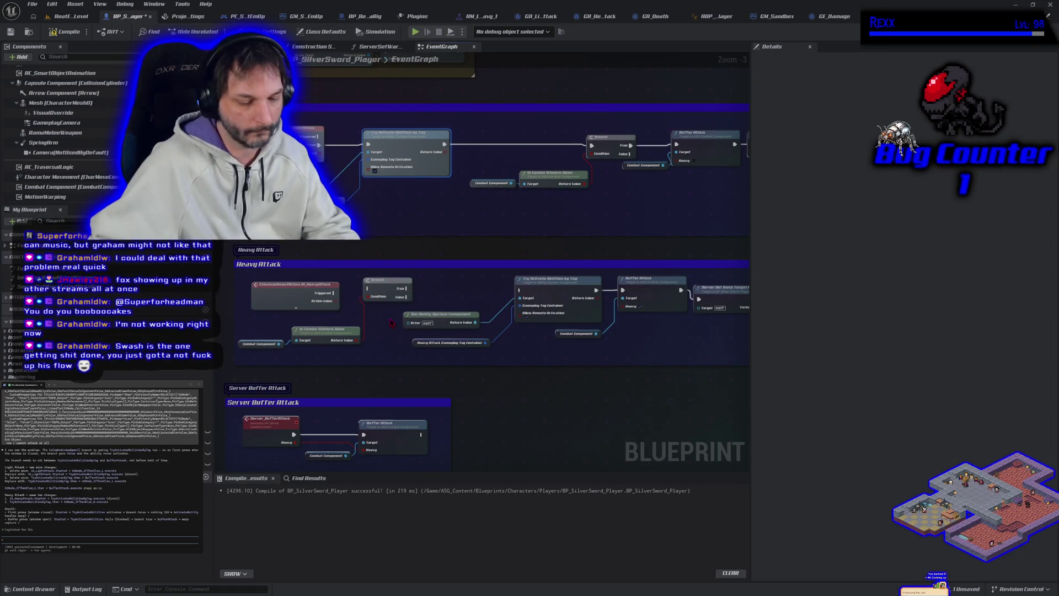
key(ctrl+z)
mouse_move(368, 288)
mouse_down()
mouse_move(386, 301)
mouse_move(382, 337)
mouse_up()
click(375, 326)
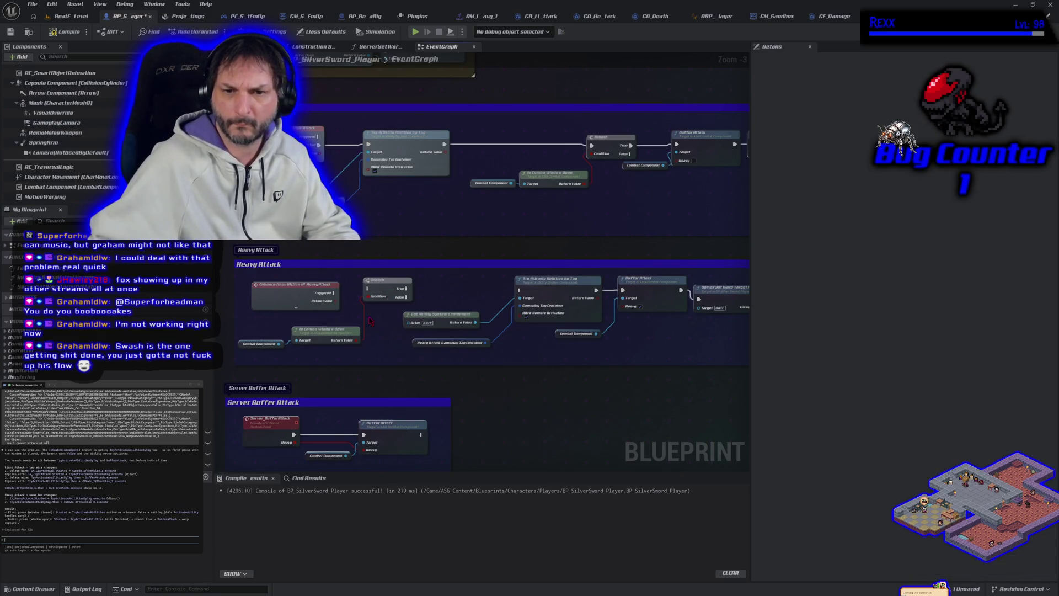
mouse_move(369, 287)
mouse_down()
mouse_move(386, 301)
mouse_move(483, 306)
mouse_move(510, 295)
mouse_move(498, 298)
mouse_up()
click(320, 310)
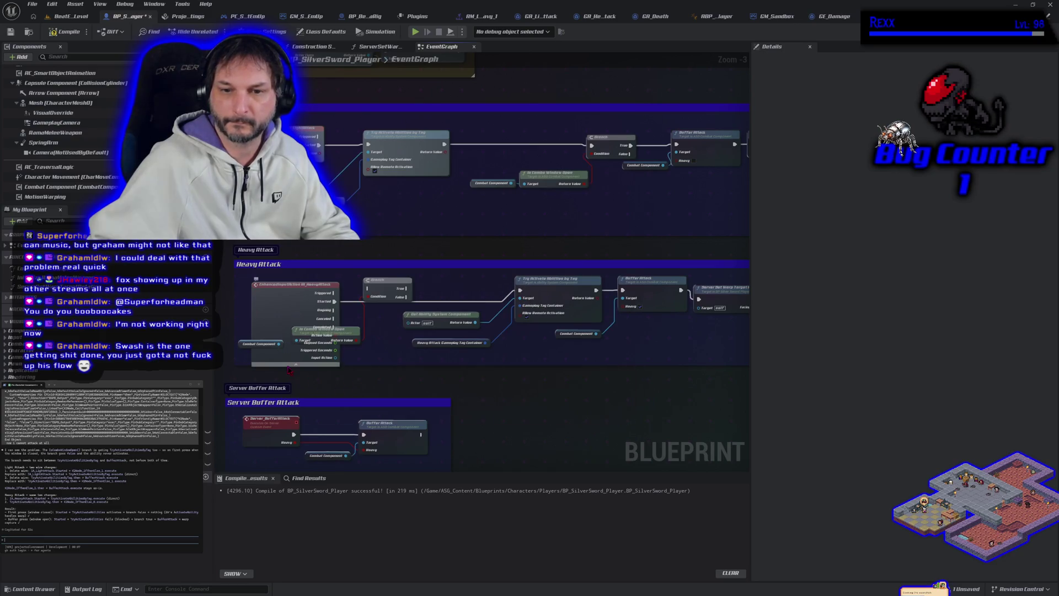
Reposition the Branch and combo-window check nodes, and reconnect Branch True to Buffer Attack.
click(297, 364)
mouse_move(392, 292)
mouse_down()
mouse_move(379, 343)
mouse_move(336, 351)
mouse_up()
drag(273, 334, 559, 397)
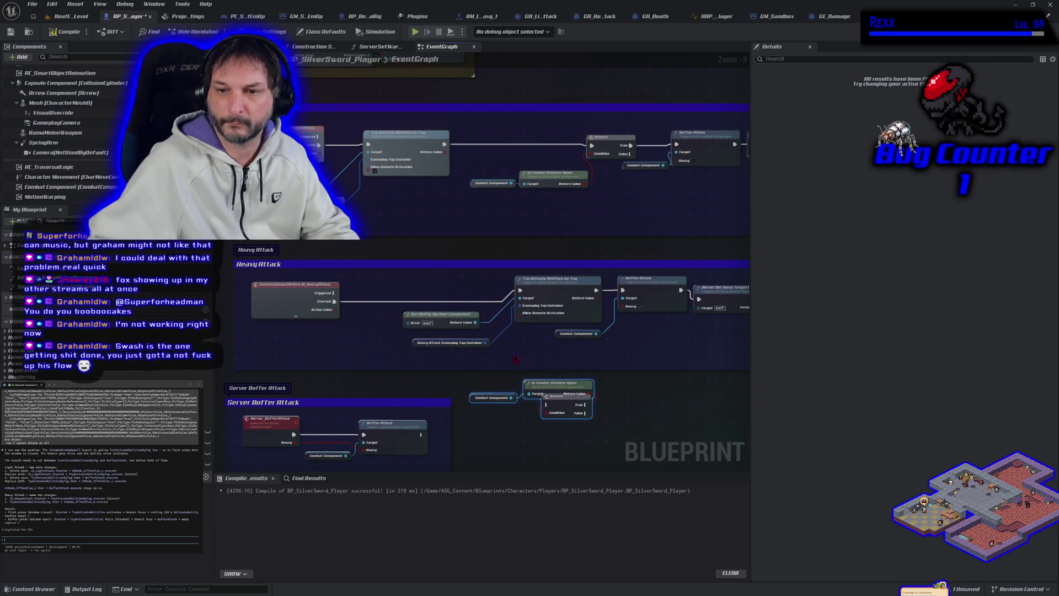
mouse_move(534, 362)
mouse_down()
mouse_move(480, 300)
mouse_move(371, 305)
mouse_move(371, 296)
mouse_up()
click(519, 371)
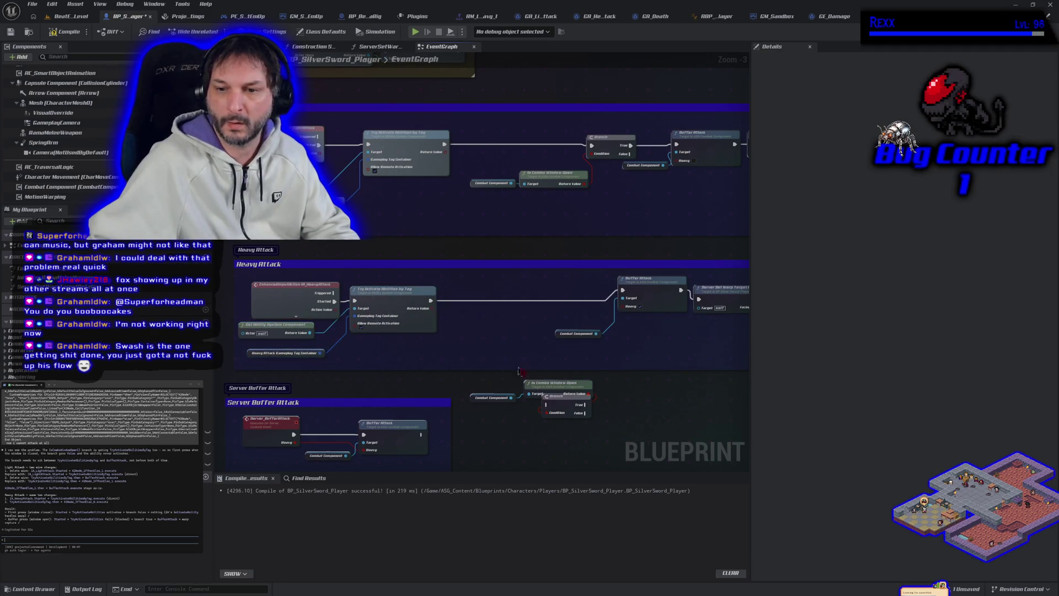
drag(602, 425, 467, 376)
mouse_move(561, 402)
mouse_down()
mouse_move(533, 333)
mouse_move(585, 300)
mouse_up()
click(535, 358)
alt+click(625, 292)
drag(604, 293, 623, 291)
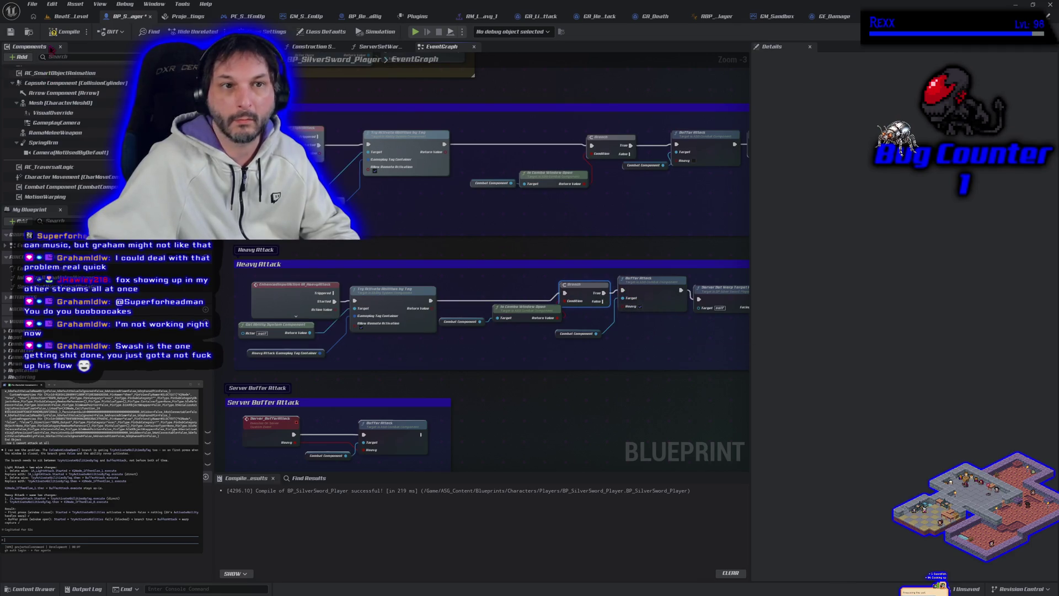
Switch to BeatEmUpLevel and start a Play-in-Editor session with Alt+P.
click(32, 4)
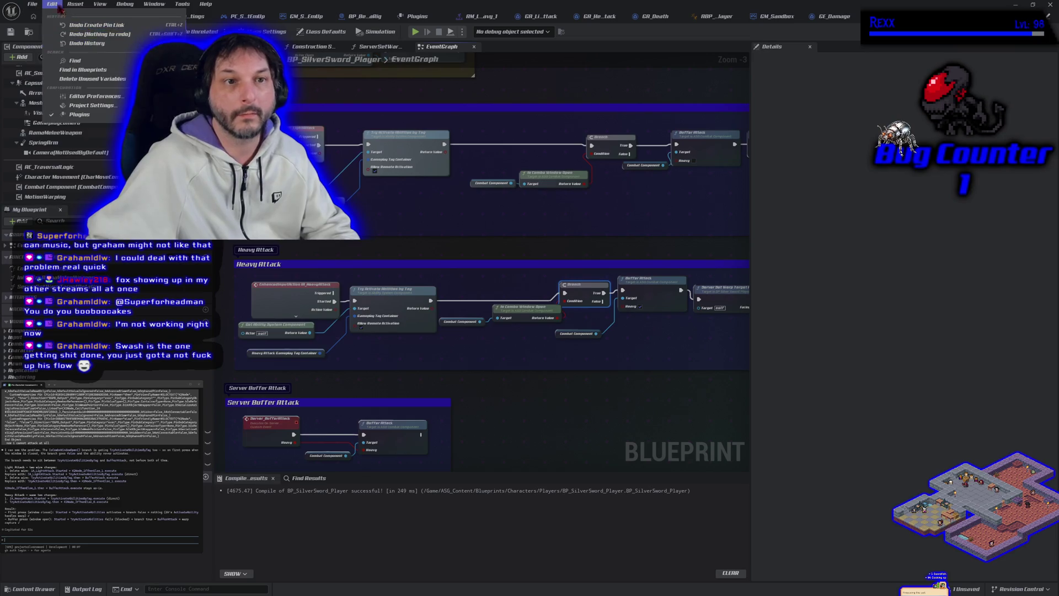
click(58, 63)
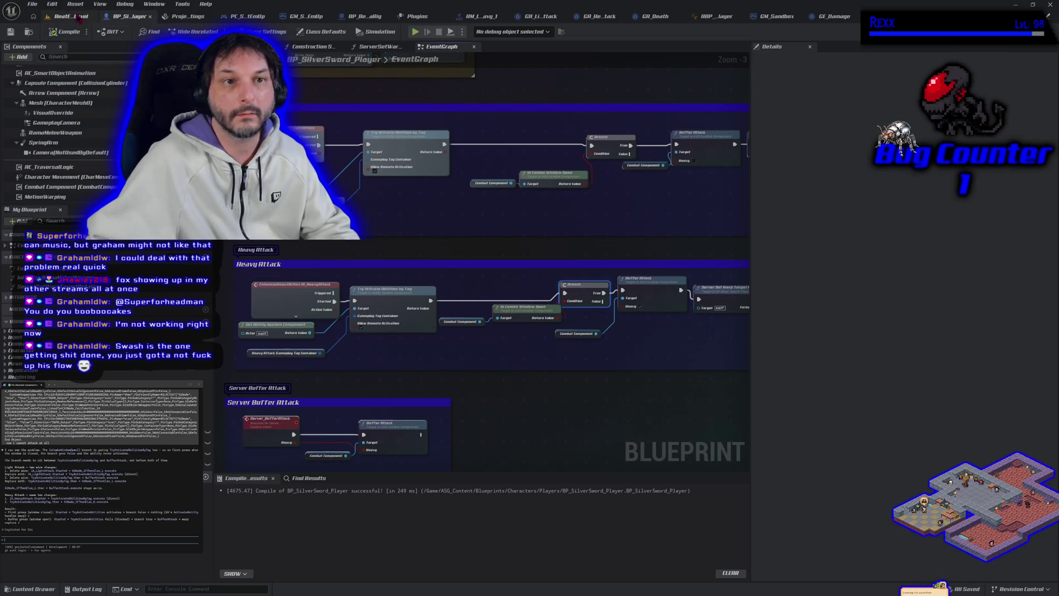
click(67, 16)
key(alt+p)
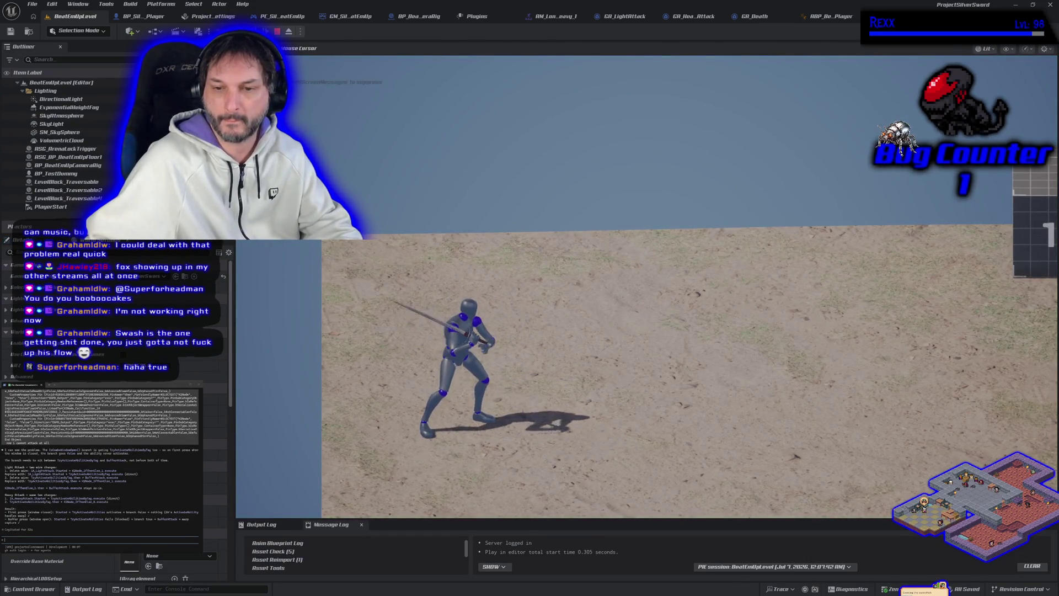
Swing two sword attacks, stop the session, and return to the BP_SilverSword_Player graph.
click(645, 287)
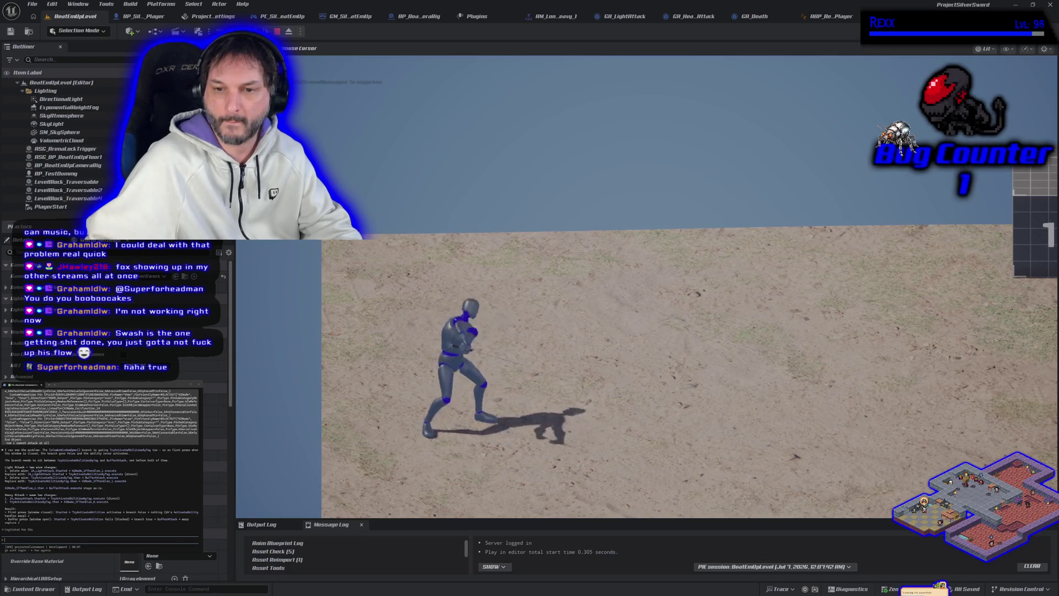
click(646, 287)
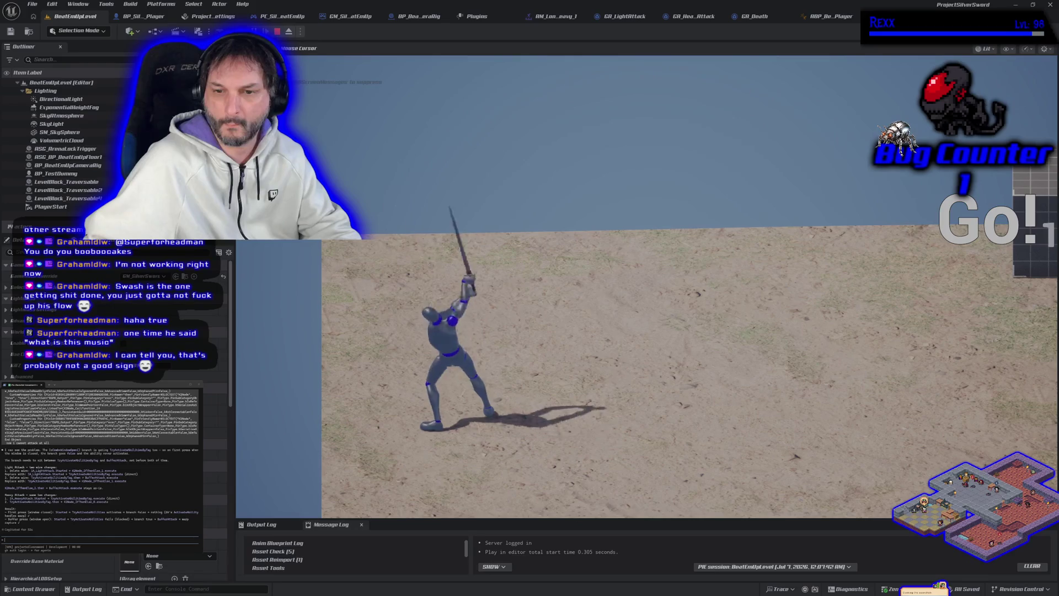
key(Escape)
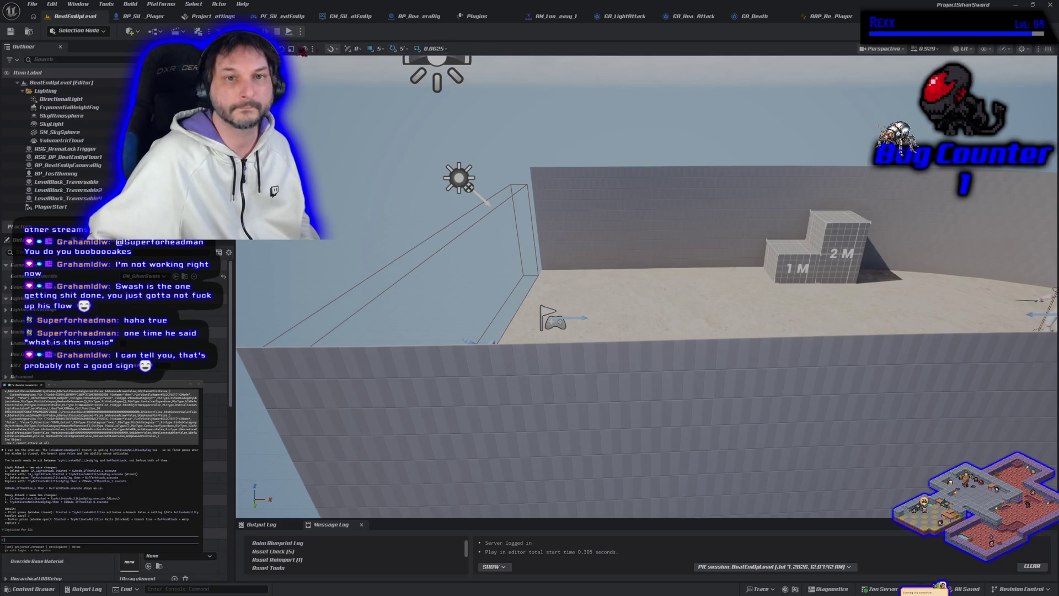
click(141, 16)
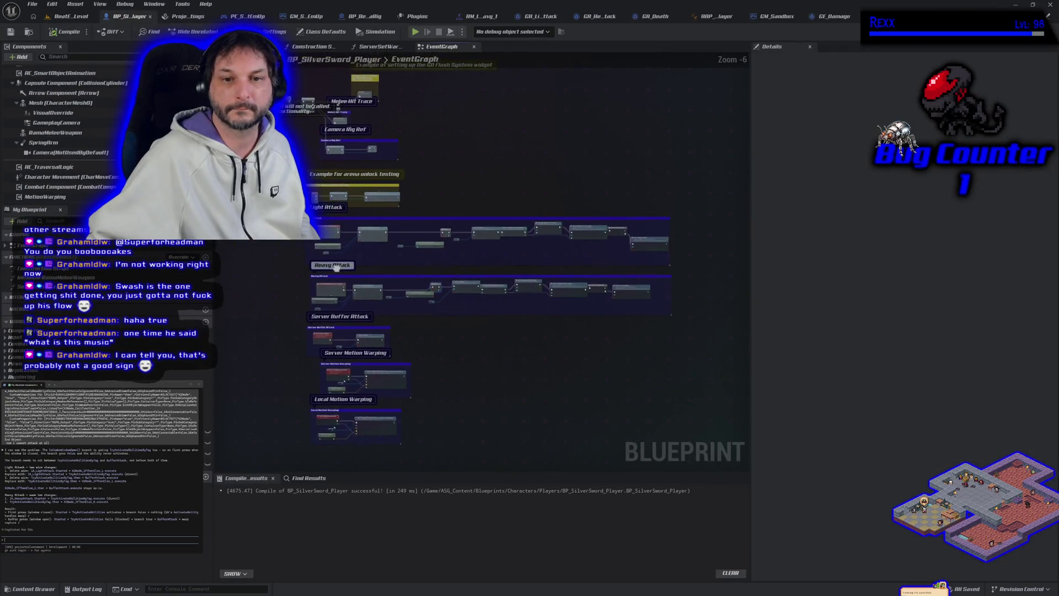
Paste the copied output into the Claude Code prompt with feedback that attacks seem good, and send it.
mouse_move(284, 206)
mouse_down()
mouse_move(519, 313)
mouse_move(680, 323)
mouse_up()
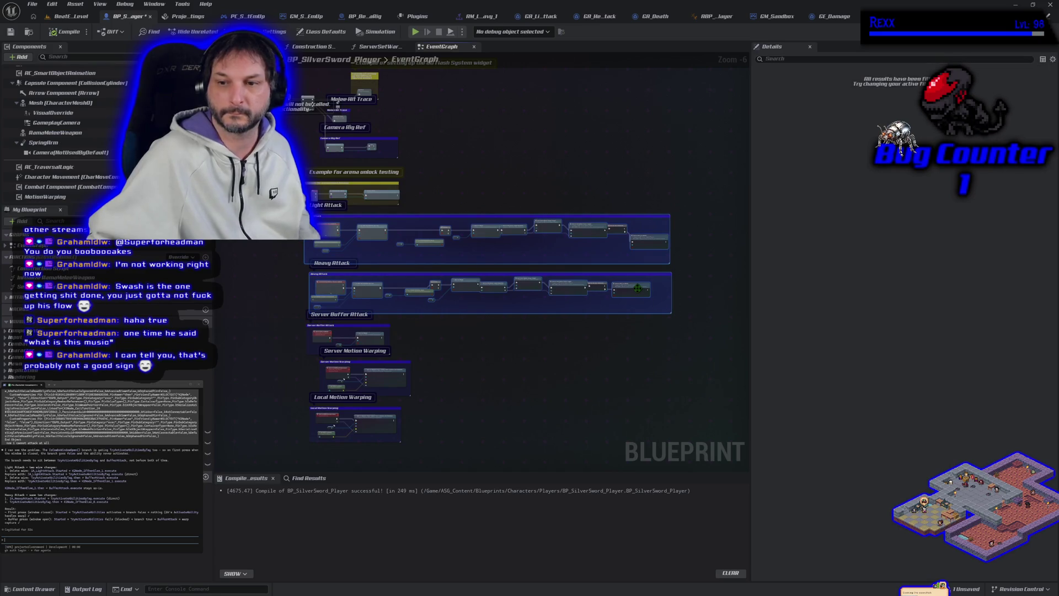
click(497, 358)
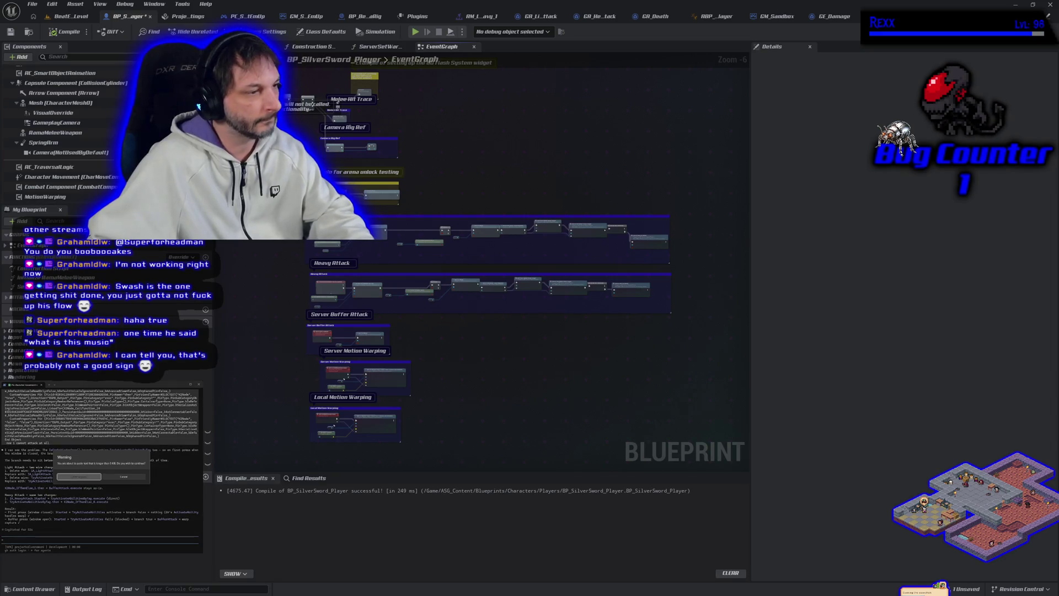
key(ctrl+v)
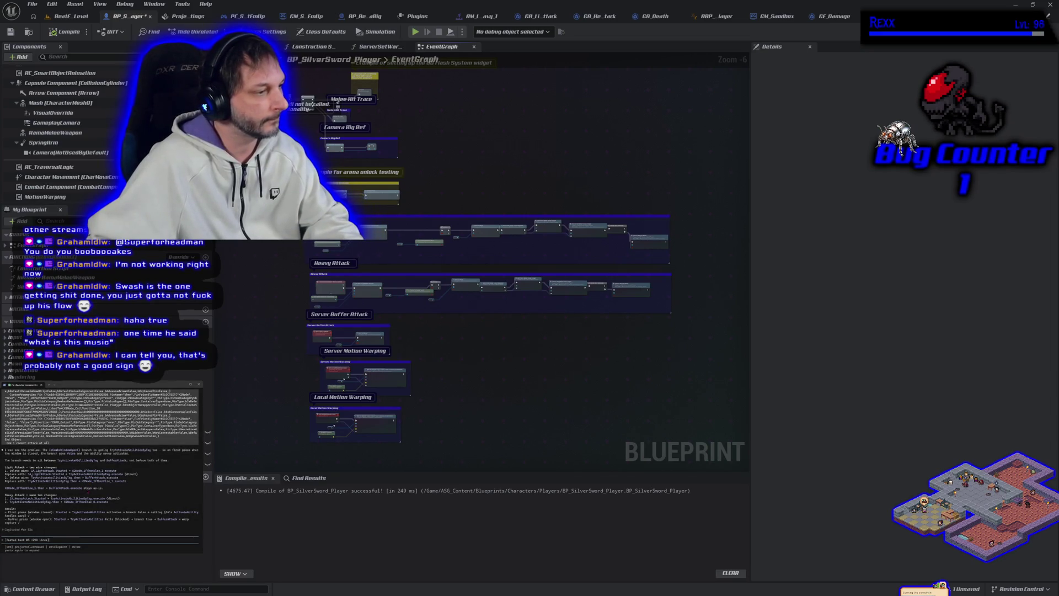
text( seems g)
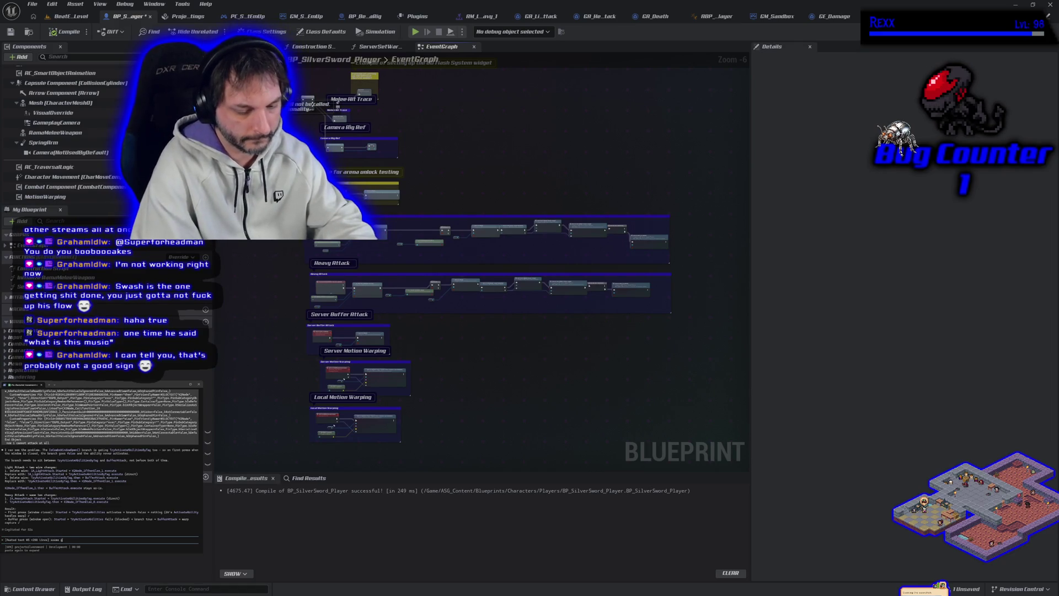
text(ood, sometimes we dont rotate)
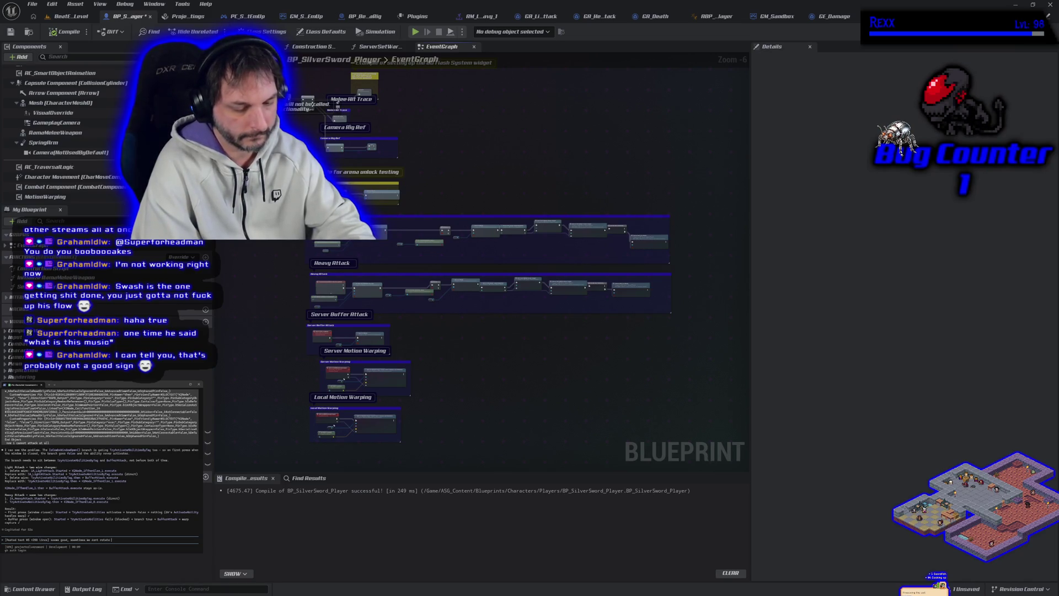
text( but)
text(ht be messing)
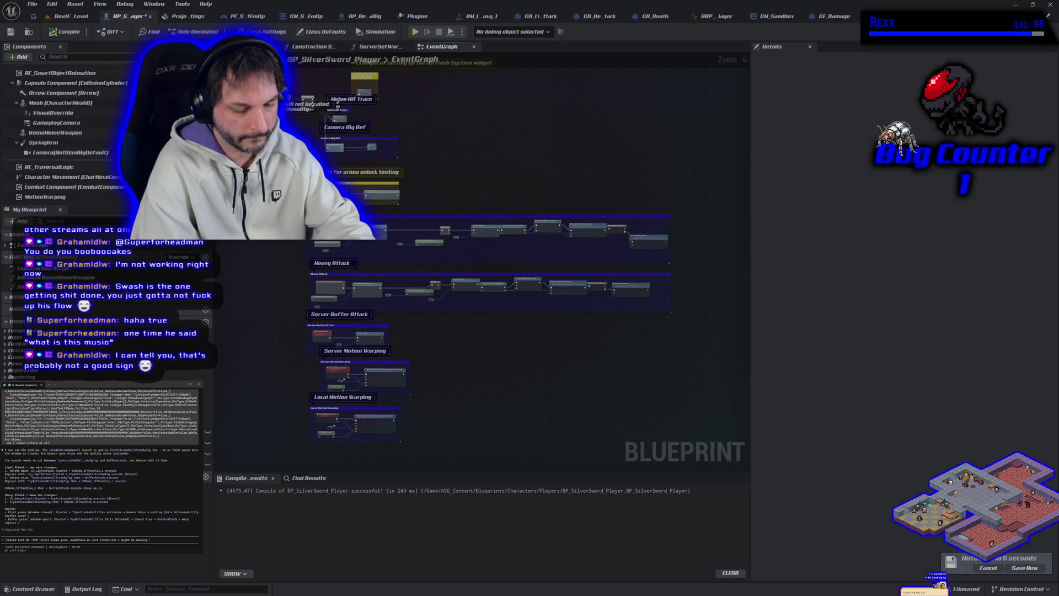
text( up the input timing o)
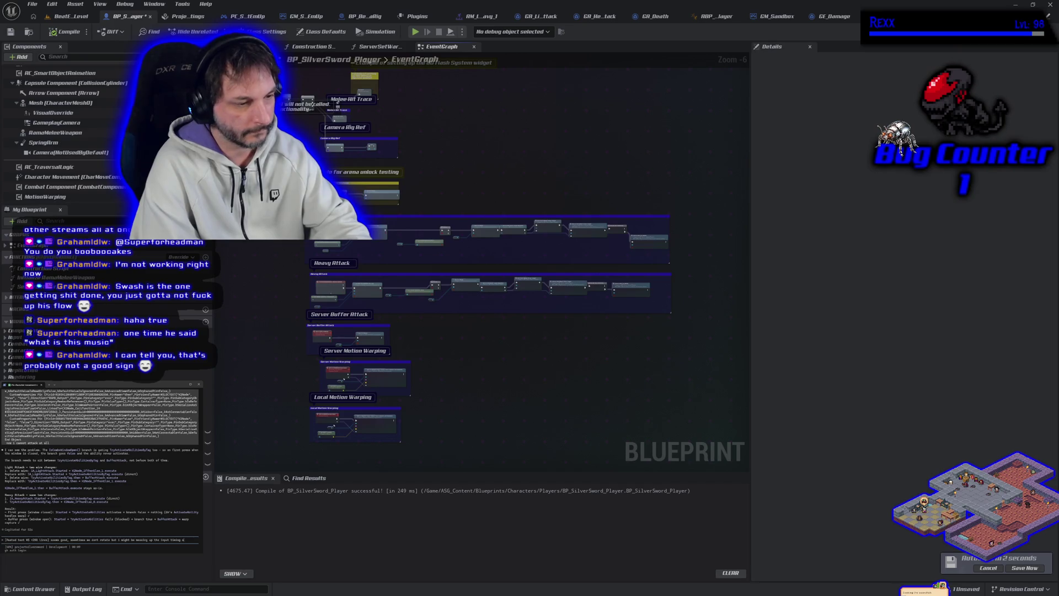
text( b)
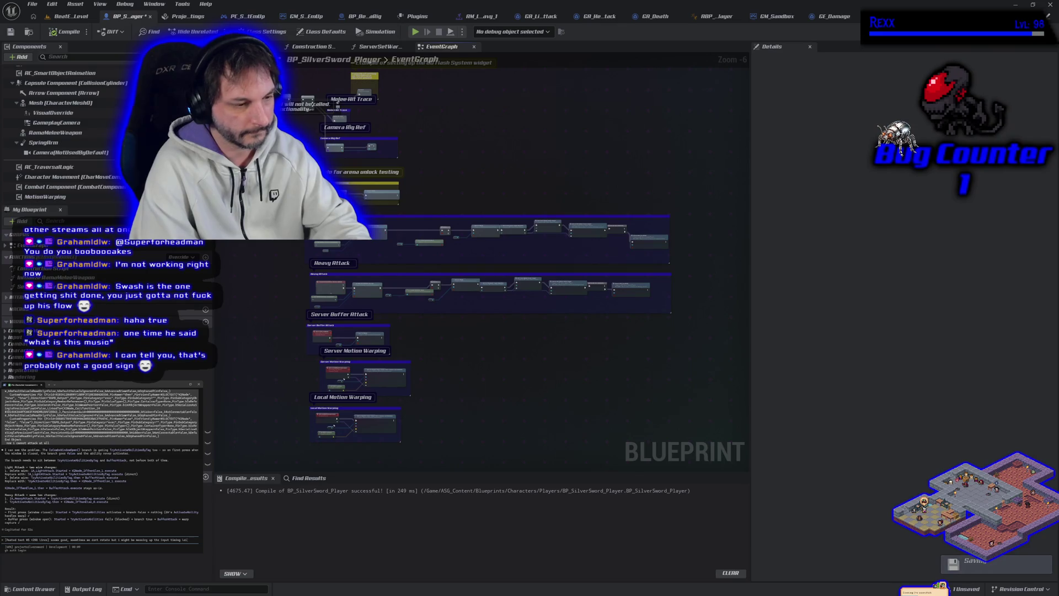
key(Return)
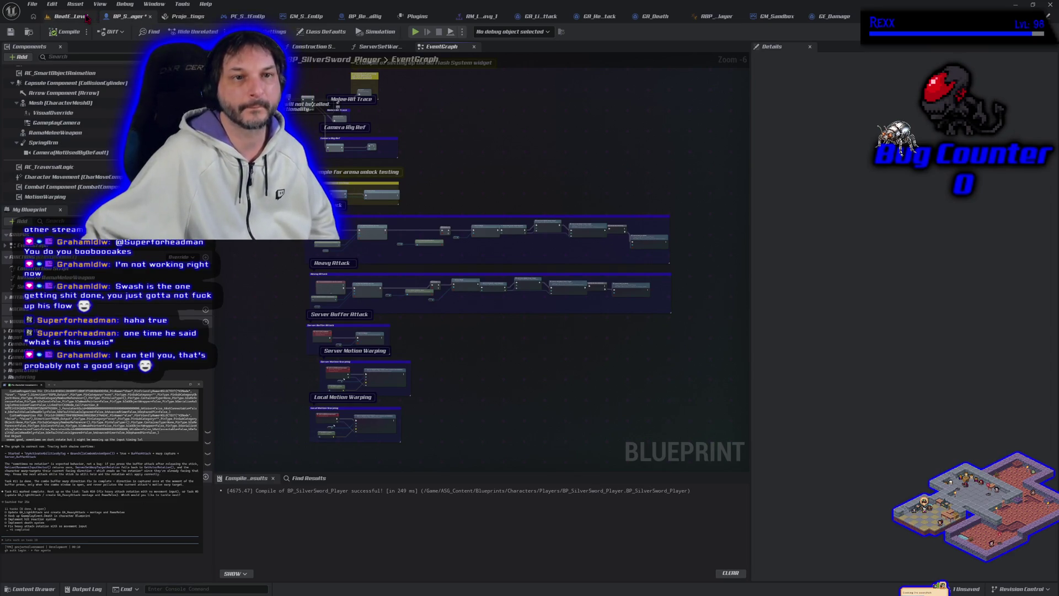
Run a BeatEmUpLevel Play-in-Editor session with Alt+P to test attacks, then stop it.
click(87, 17)
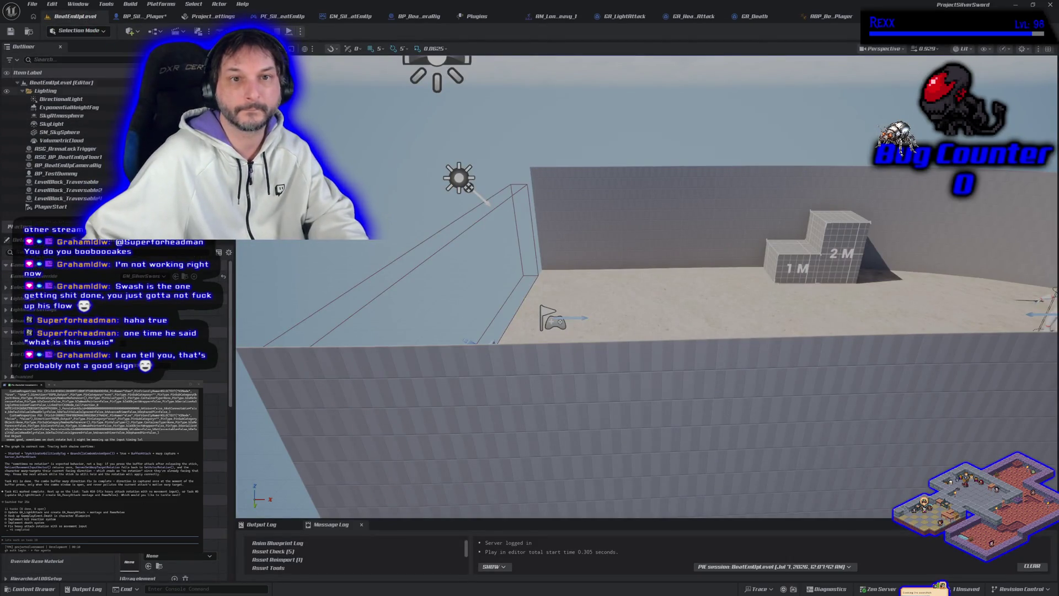
key(alt+p)
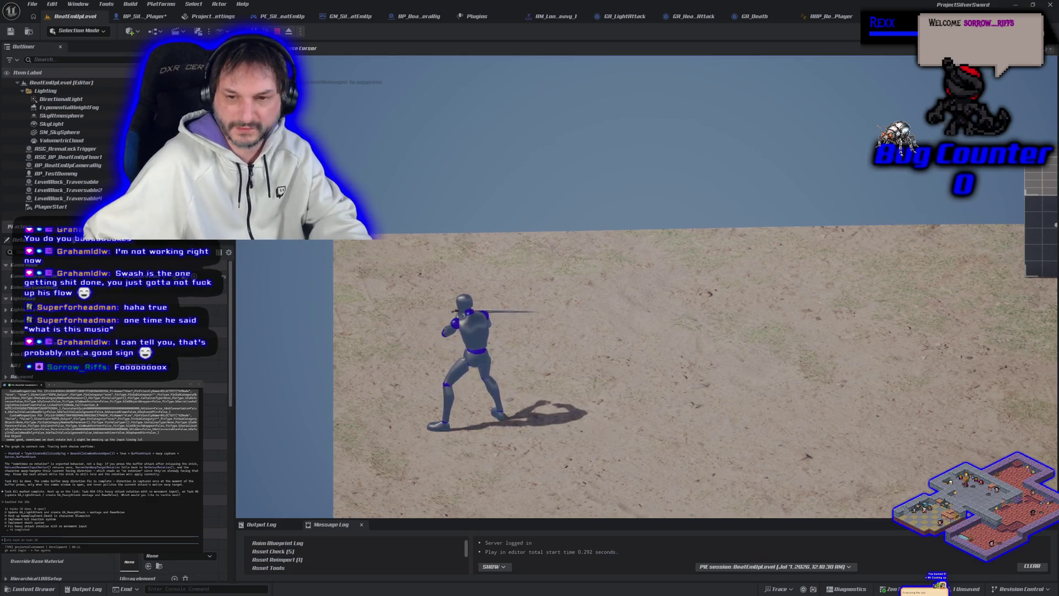
key(Escape)
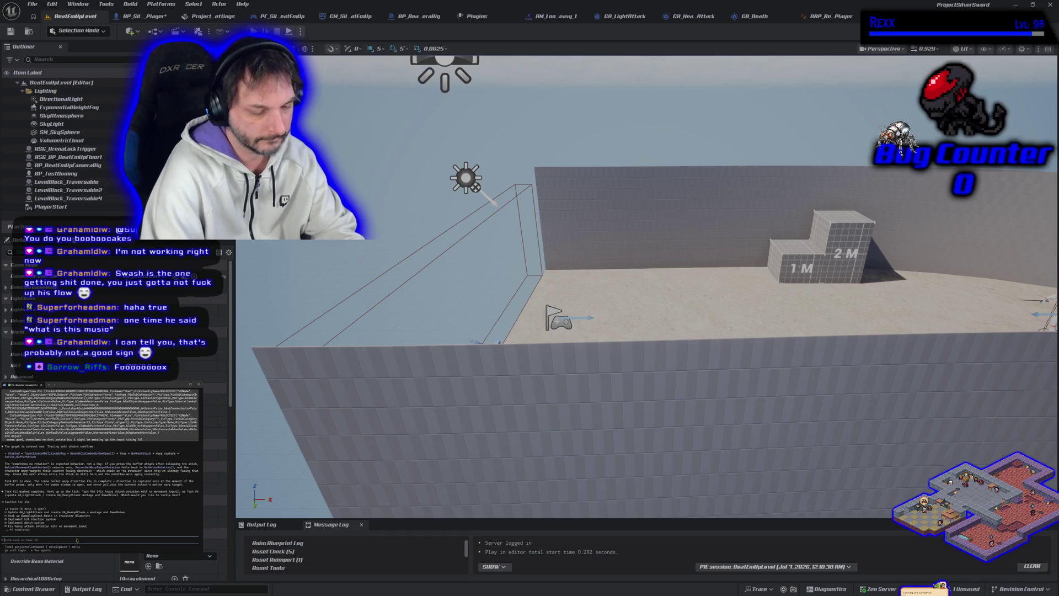
Send the assistant a note that task 10 now seems fixed, ending on BeatEmUpLevel.
key(Return)
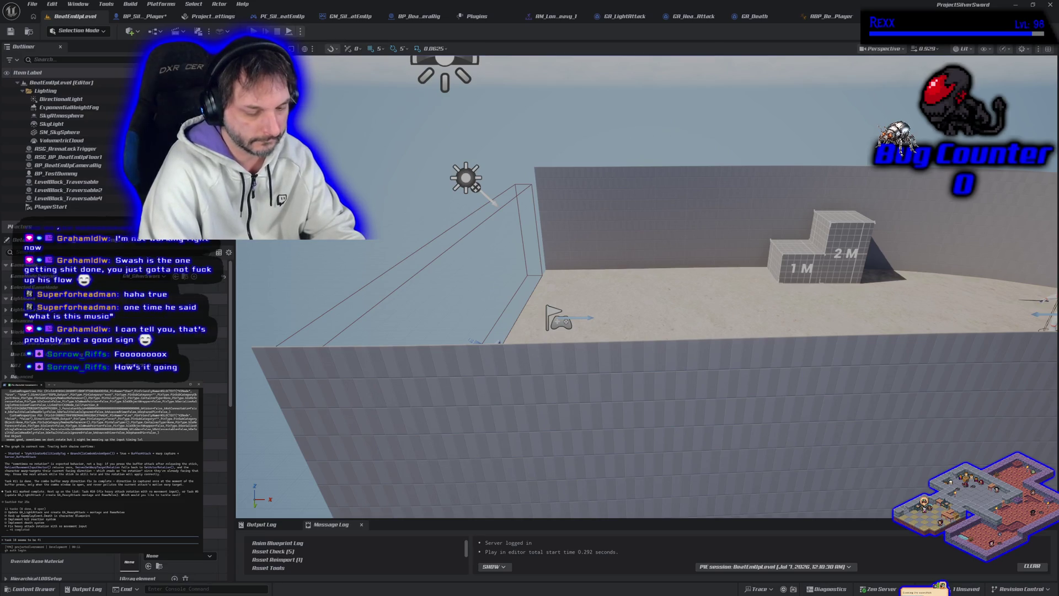
text(xed now too)
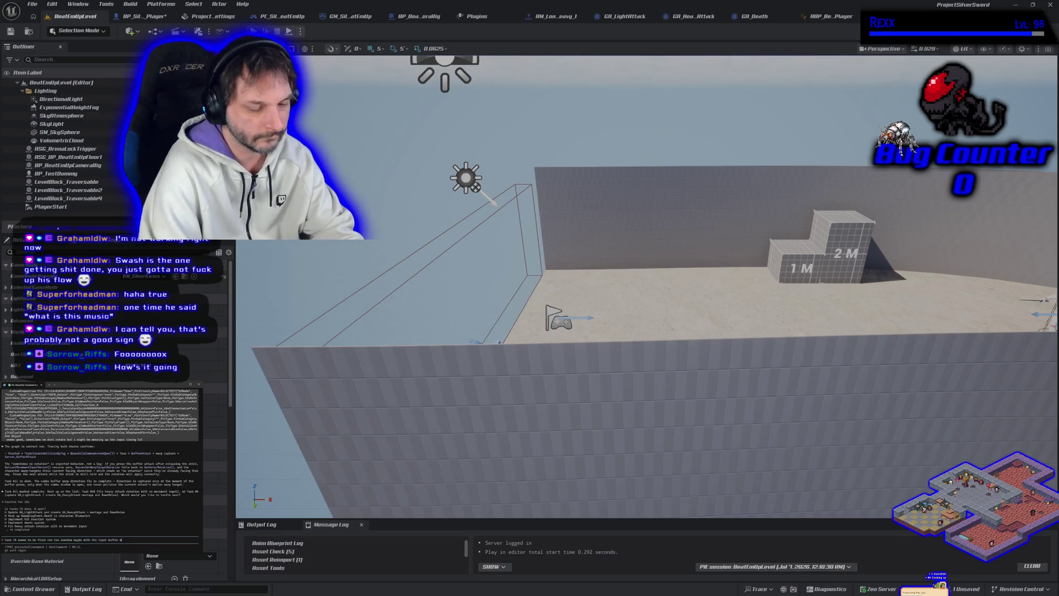
key(Return)
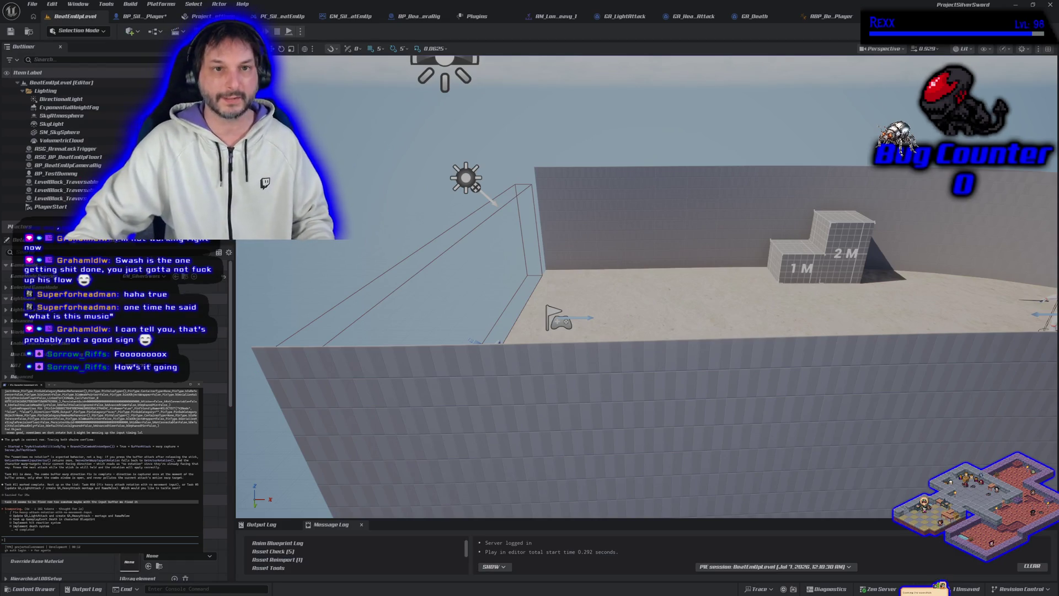
click(143, 16)
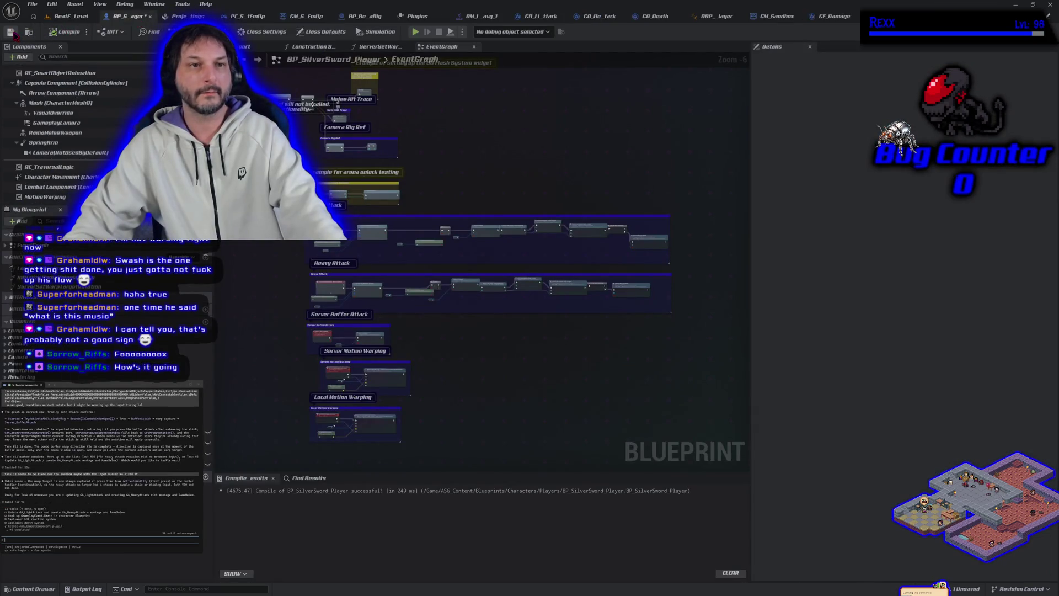
click(69, 16)
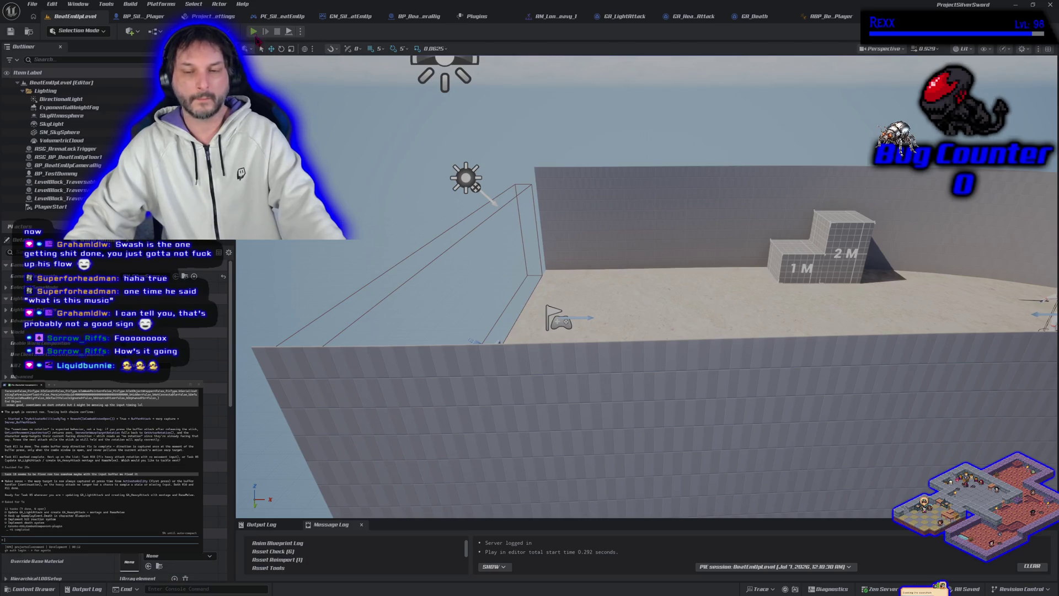
key(alt+p)
key(d)
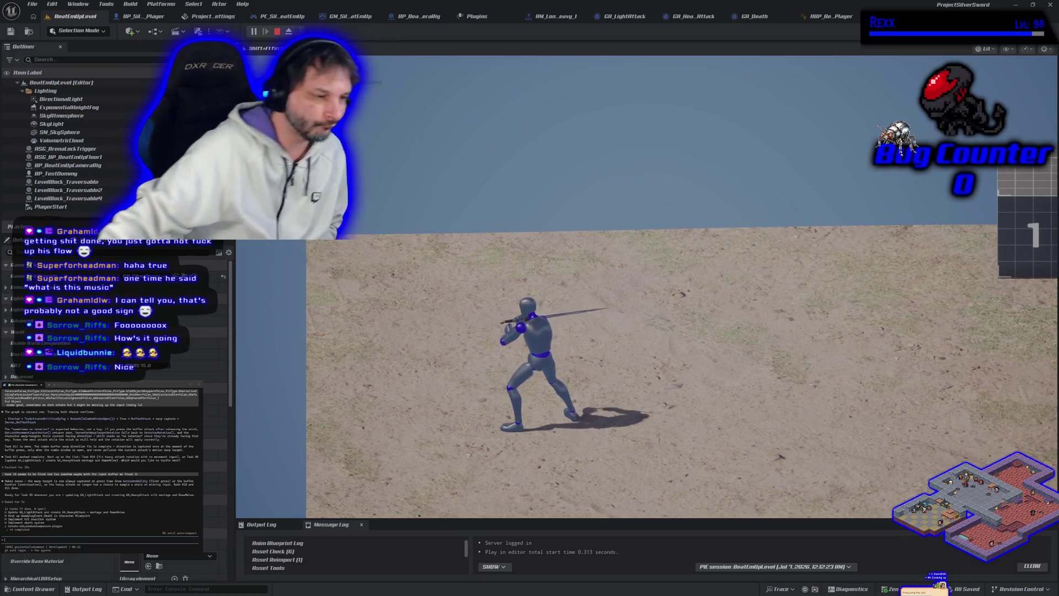
key(Escape)
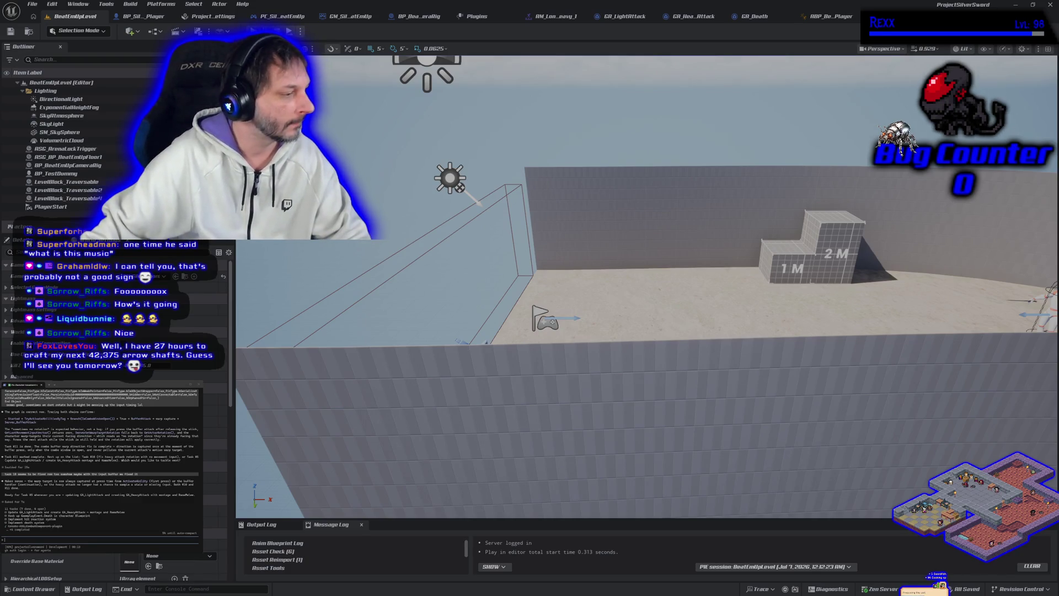
drag(396, 245, 379, 230)
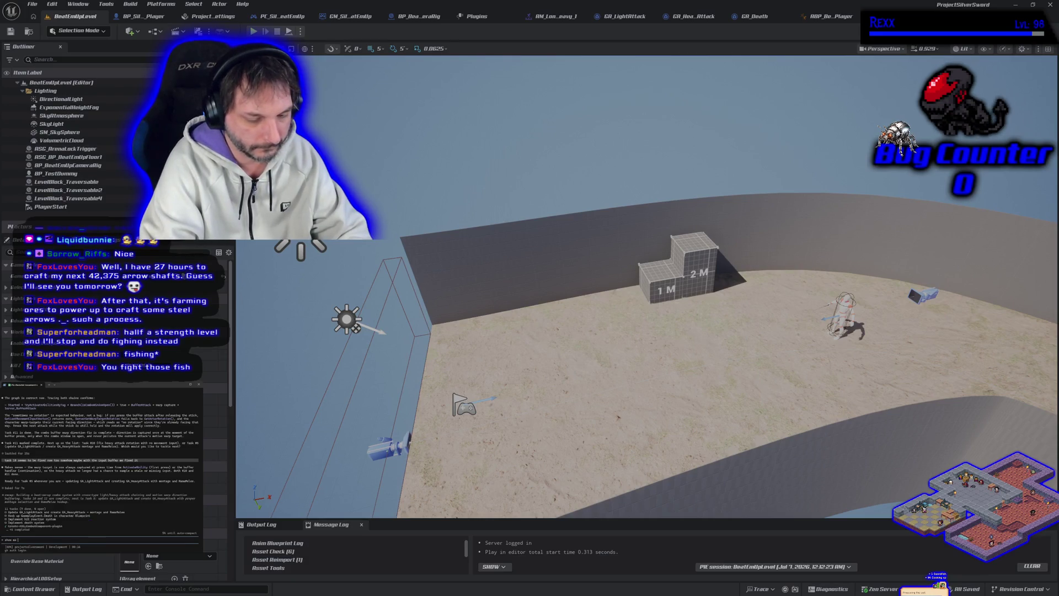
Ask the assistant to 'make it a proper todo list' and approve it to proceed.
text(do list)
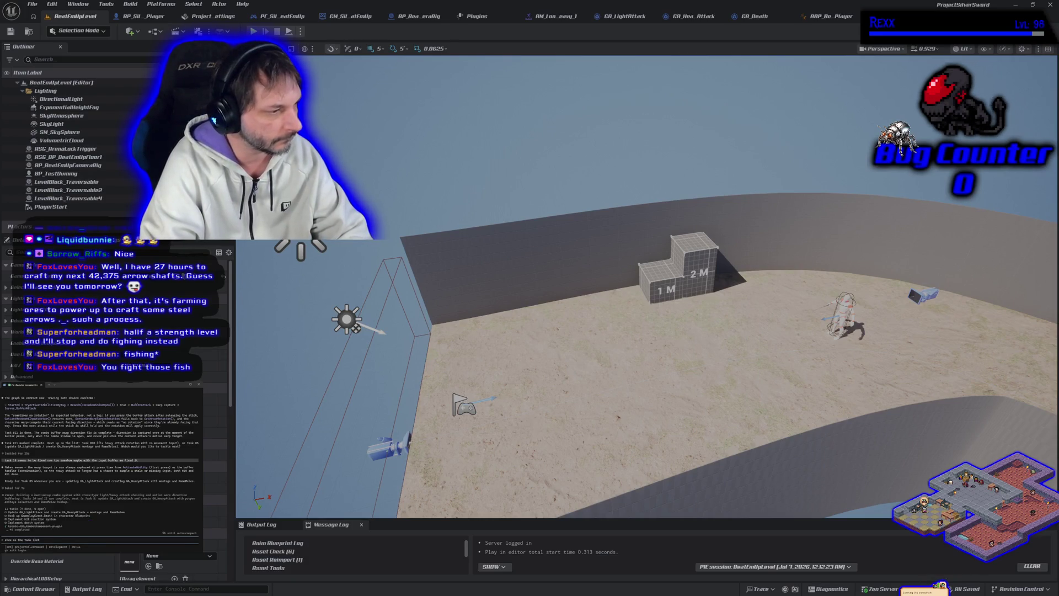
key(Return)
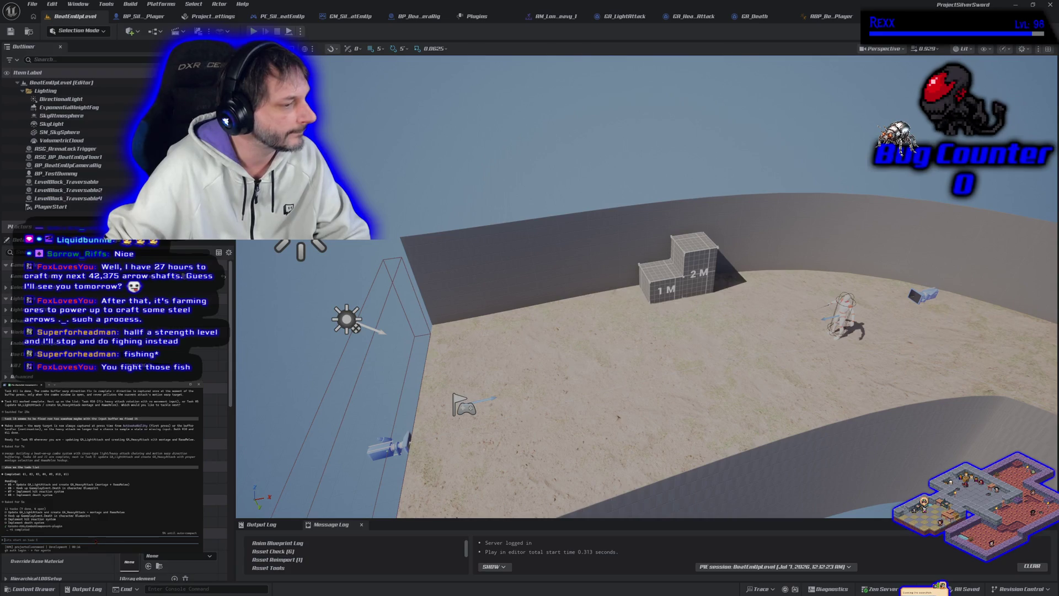
text(make it a proj)
text(er todo list)
key(Return)
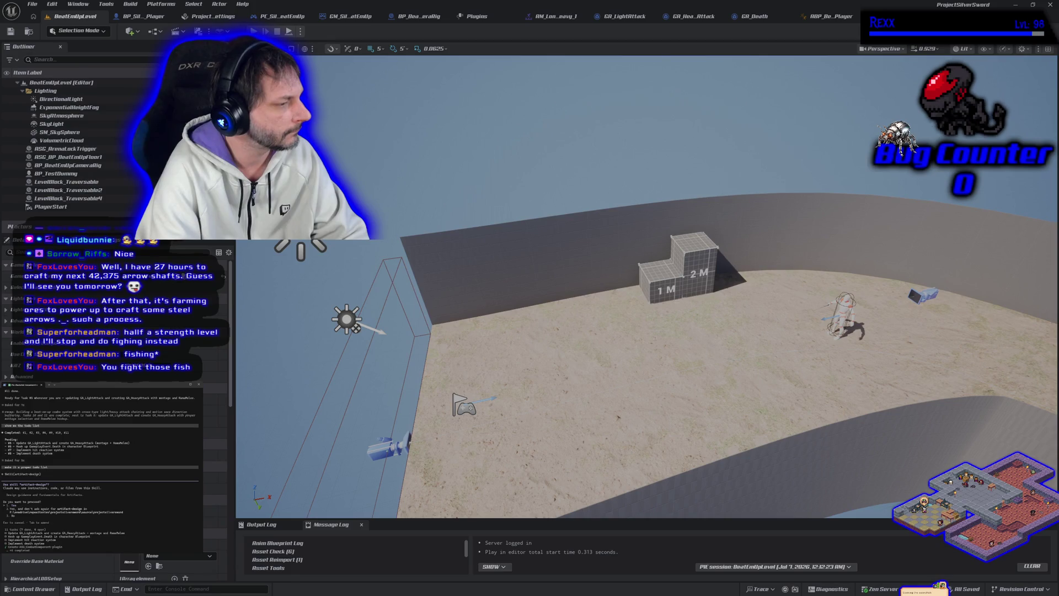
key(Return)
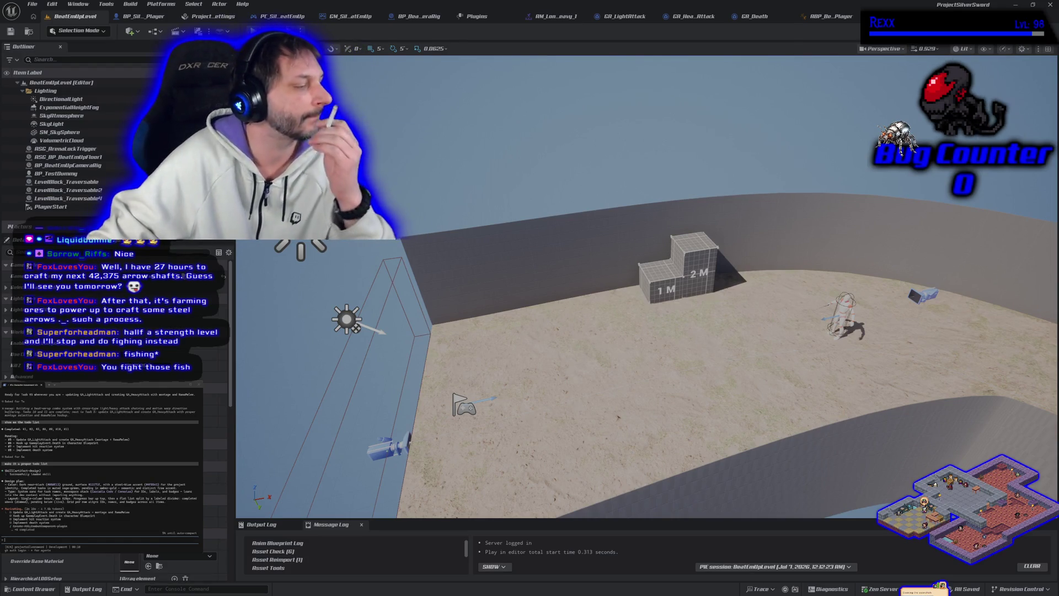
Stop Play-in-Editor, cancel the pending action, and clarify the request was just for here in the terminal.
key(Escape)
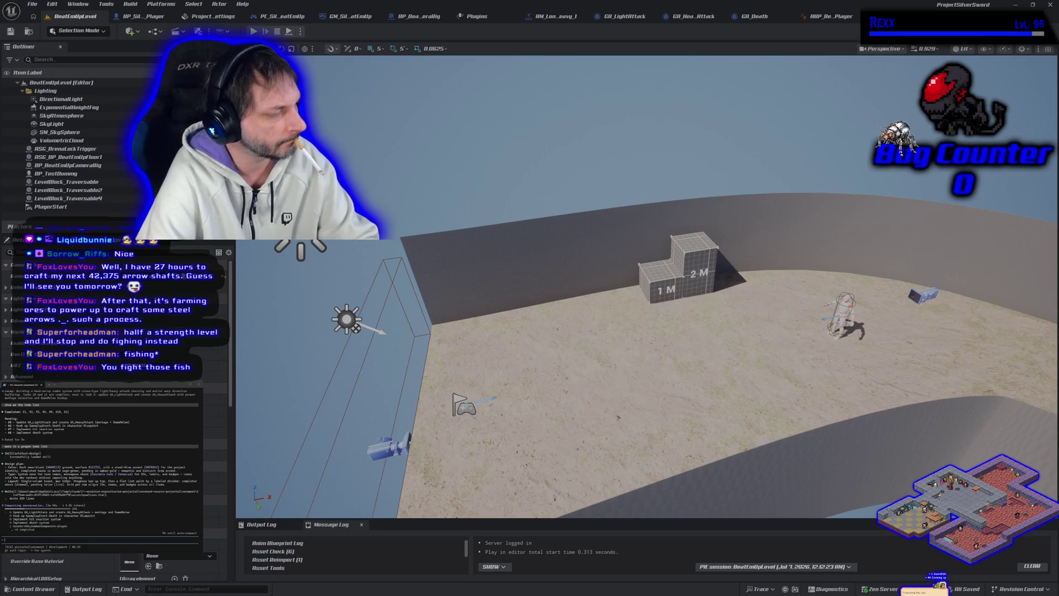
key(Escape)
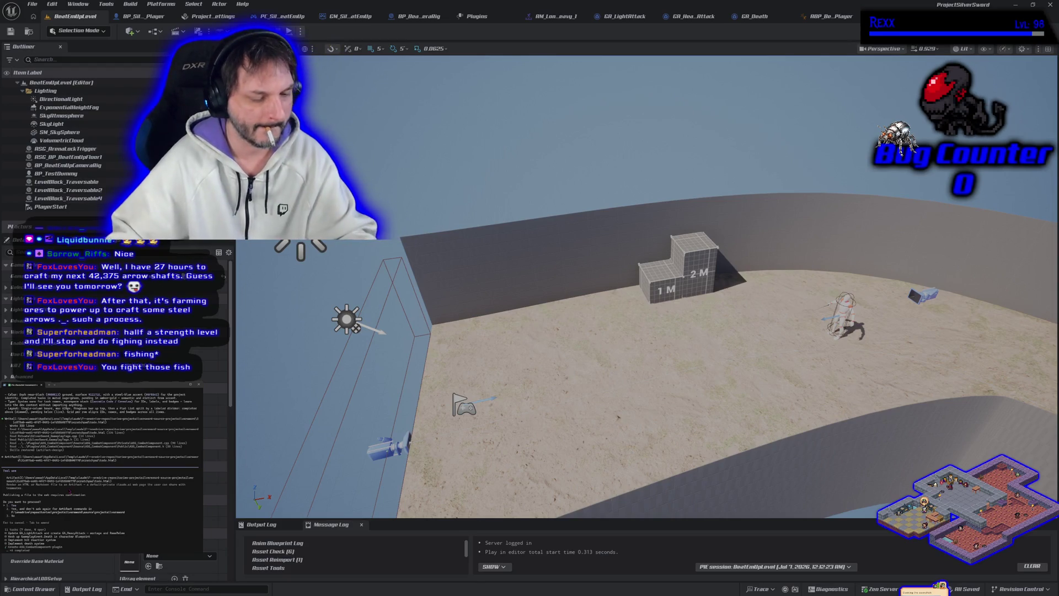
key(Escape)
text(so i just meant f)
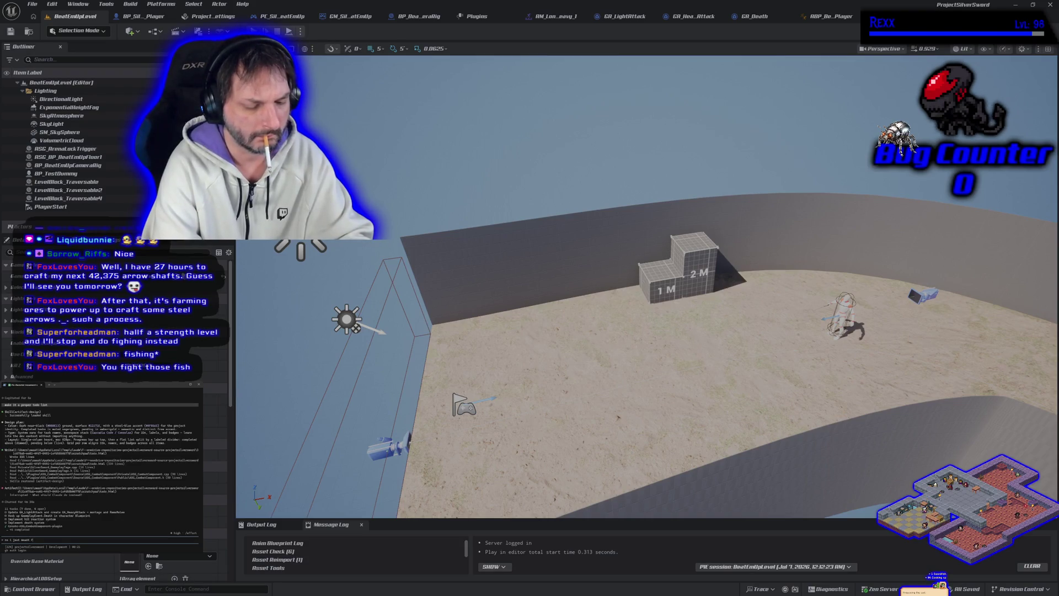
text(or here in term)
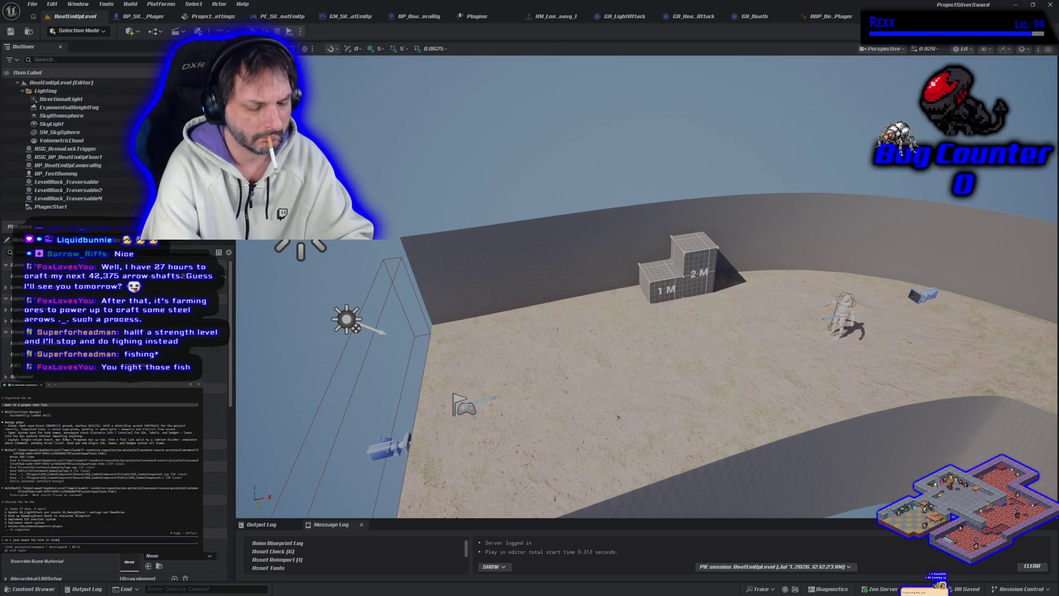
text(inal for me)
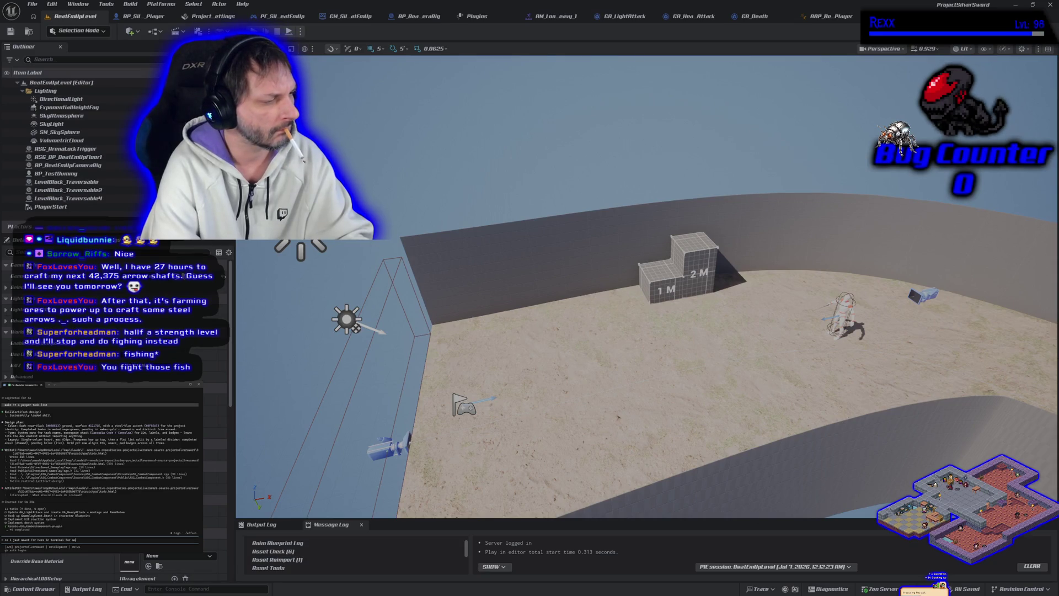
key(Return)
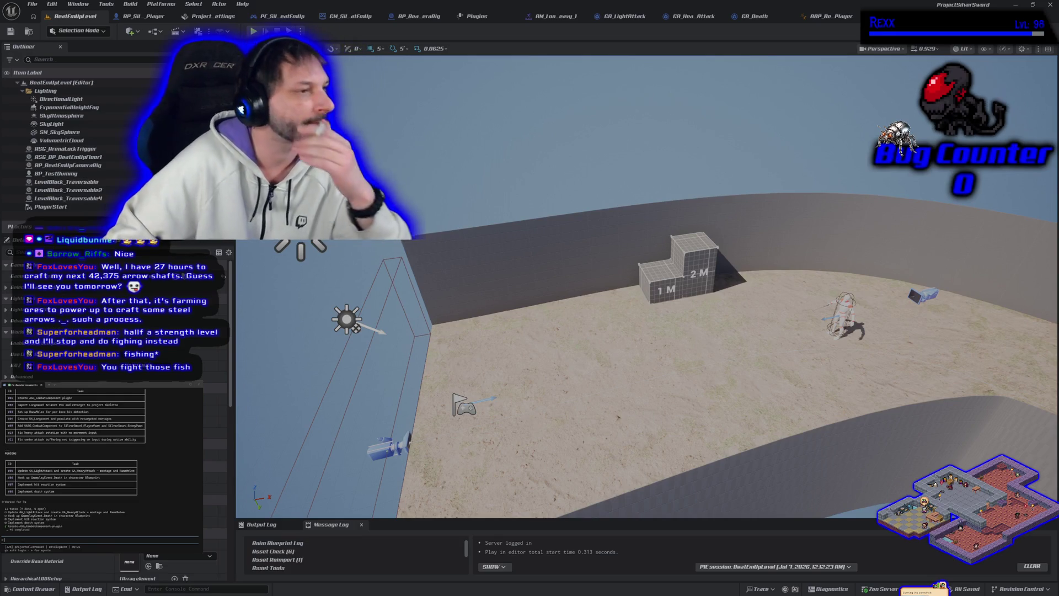
Ask the assistant to explain task 05 in detail, then exit Play-in-Editor.
scroll(96, 487, up, 2)
scroll(96, 486, down, 1)
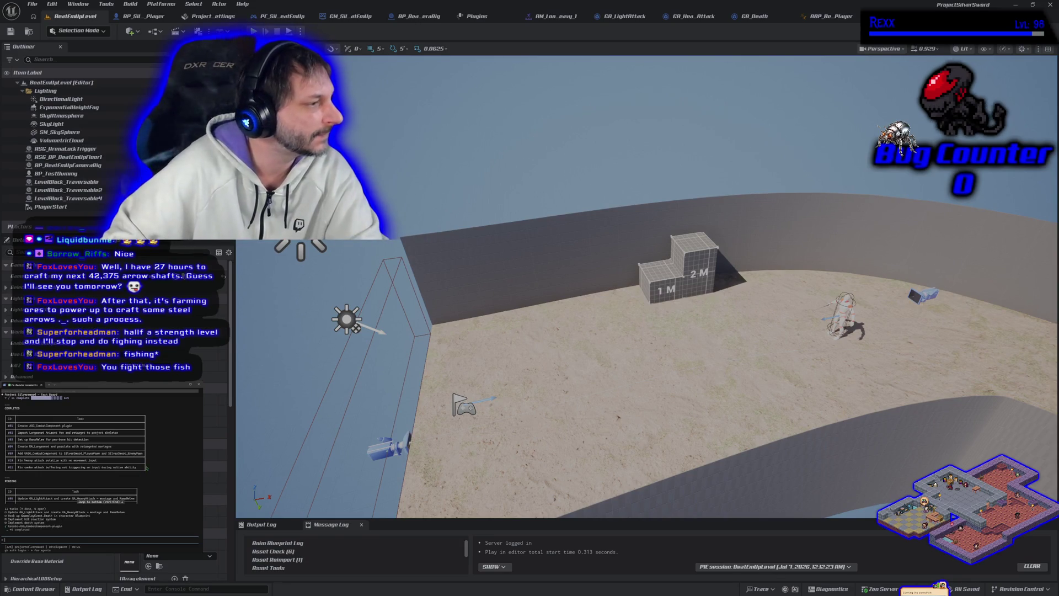
scroll(148, 470, down, 2)
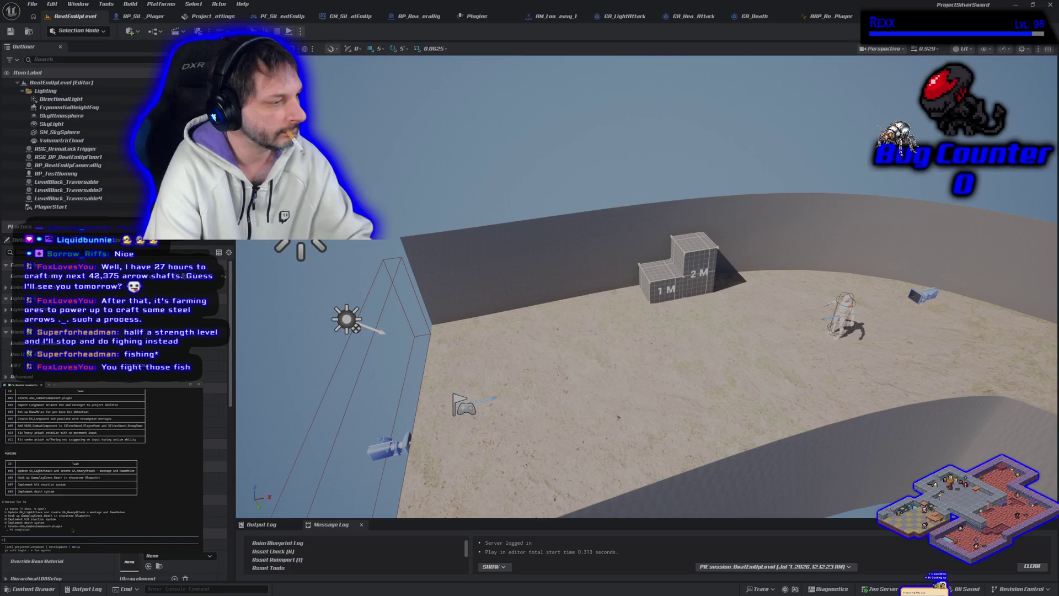
text(explain task 05 in detail)
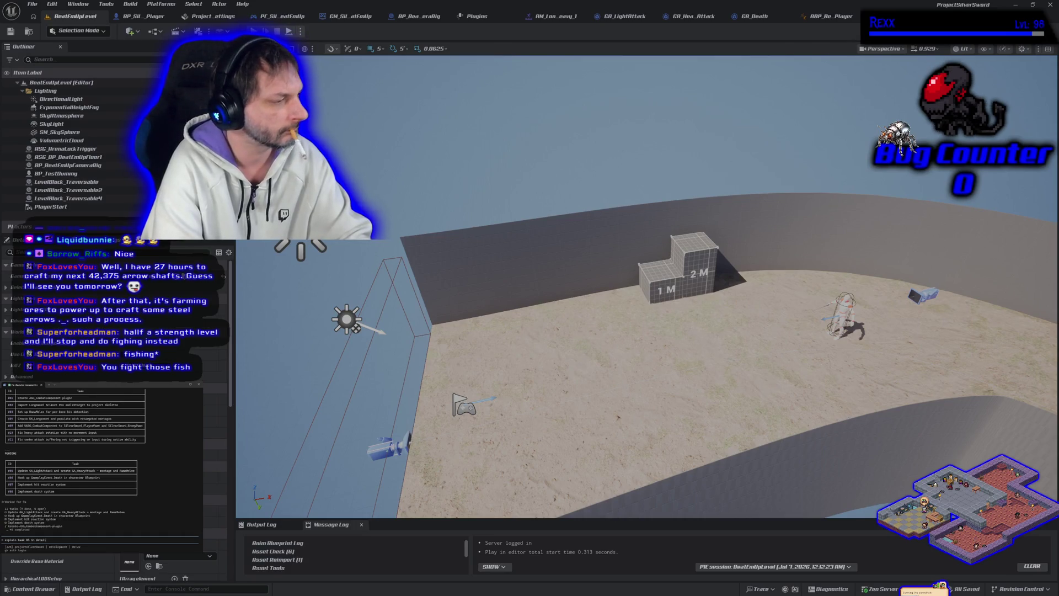
key(Return)
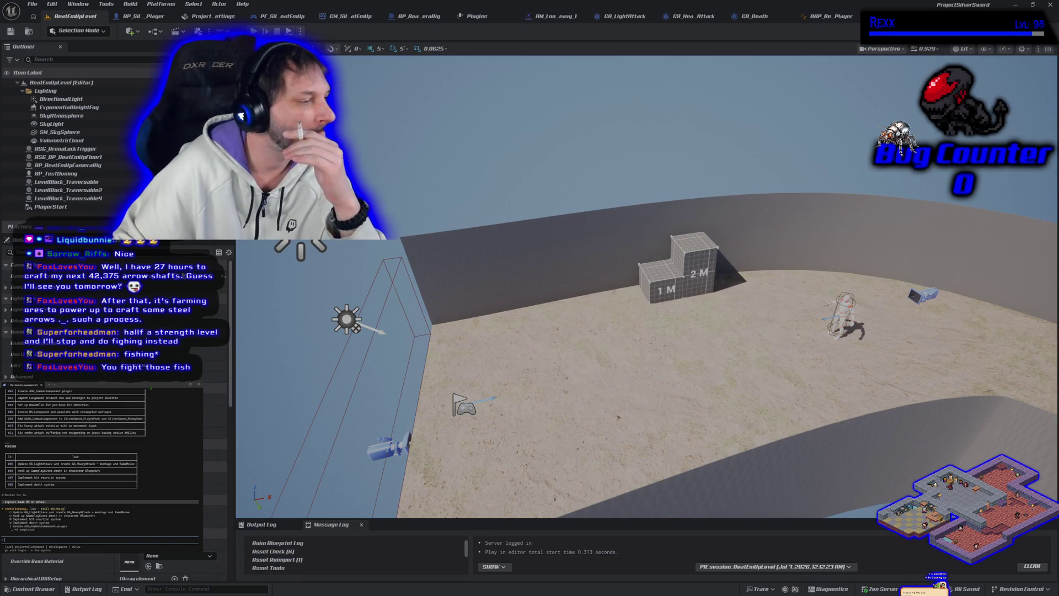
key(Escape)
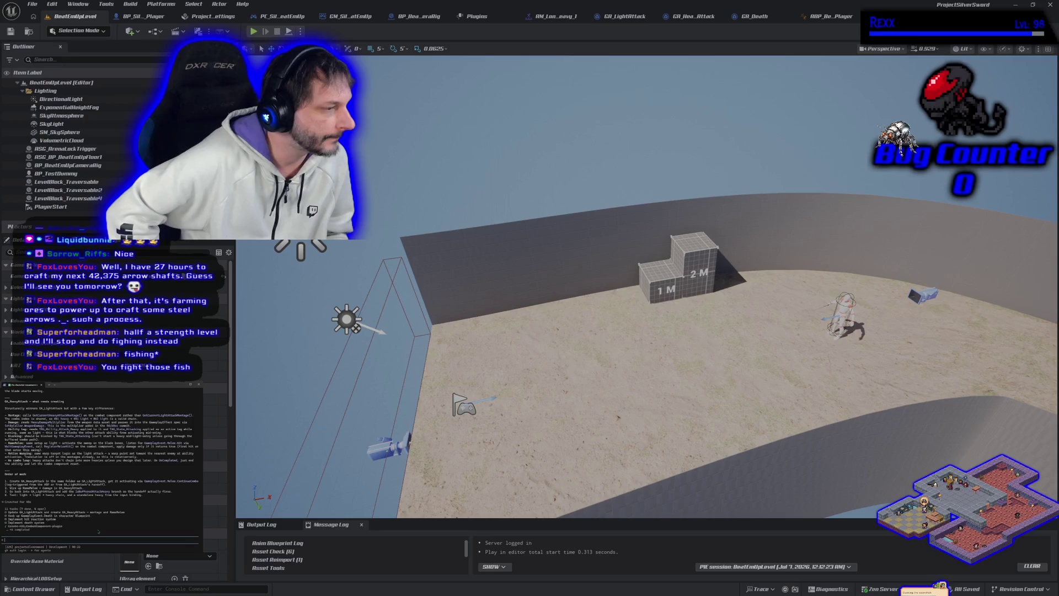
text(start with GA_HeavyAttack)
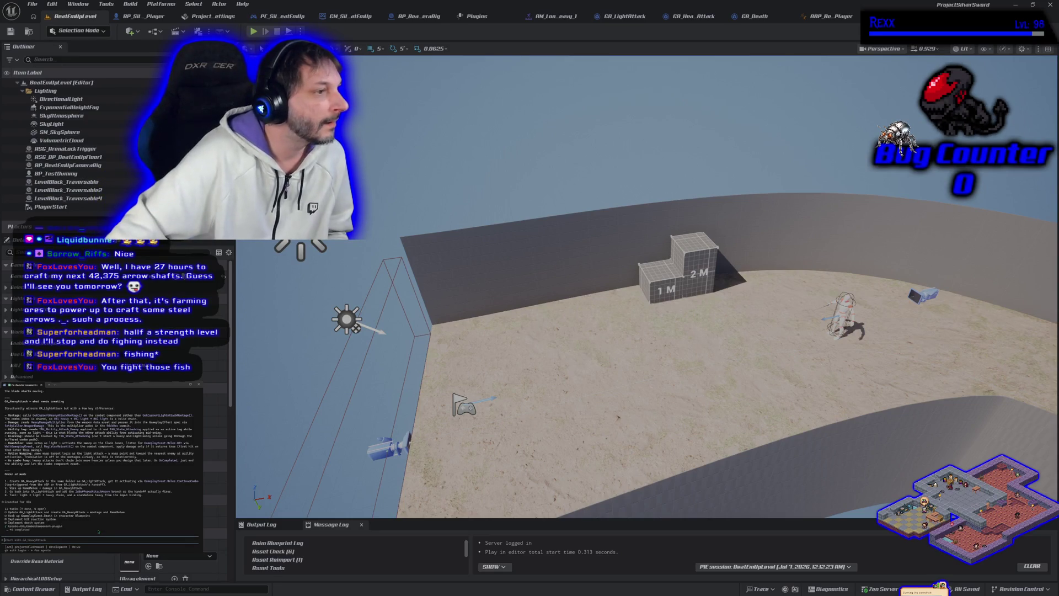
scroll(99, 447, up, 3)
scroll(99, 447, up, 3)
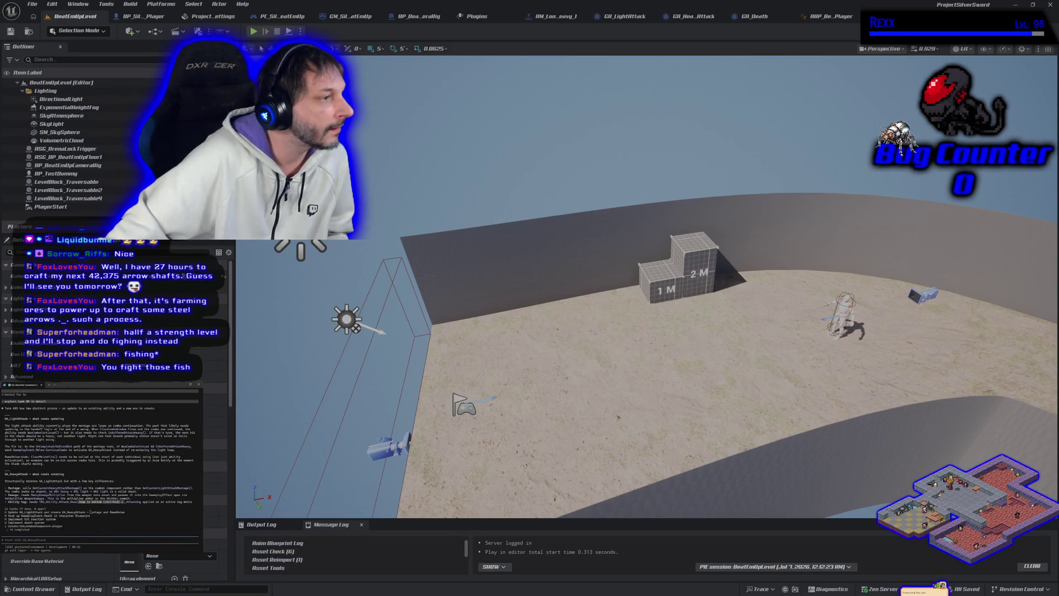
scroll(99, 458, down, 2)
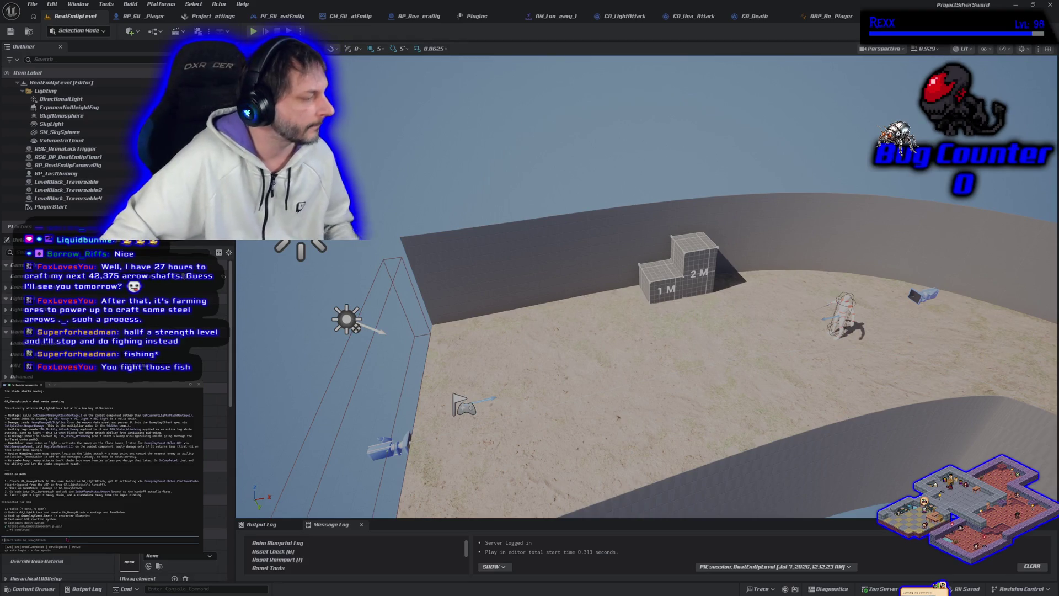
text(wait)
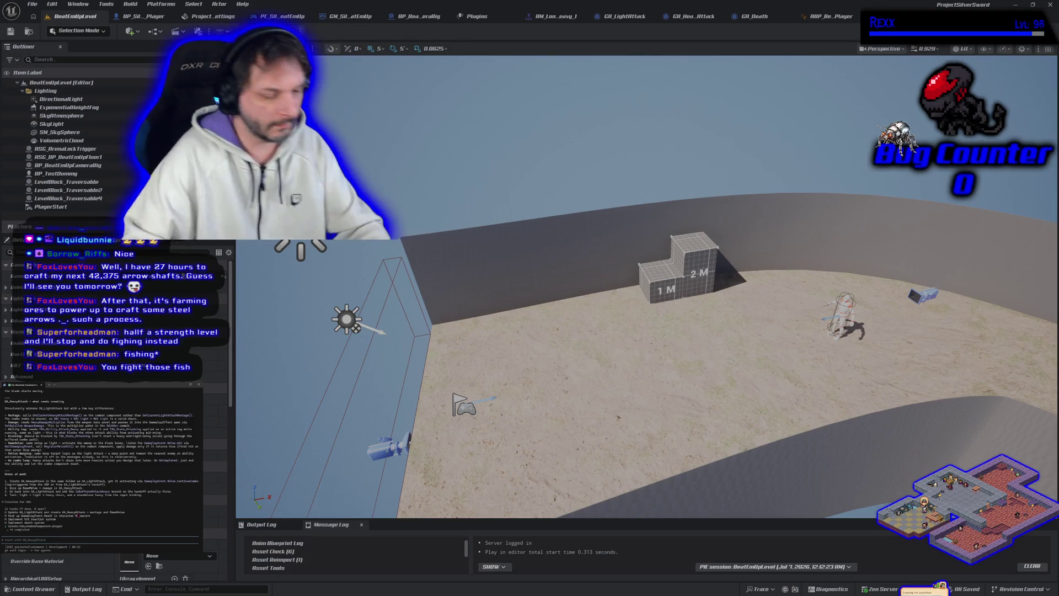